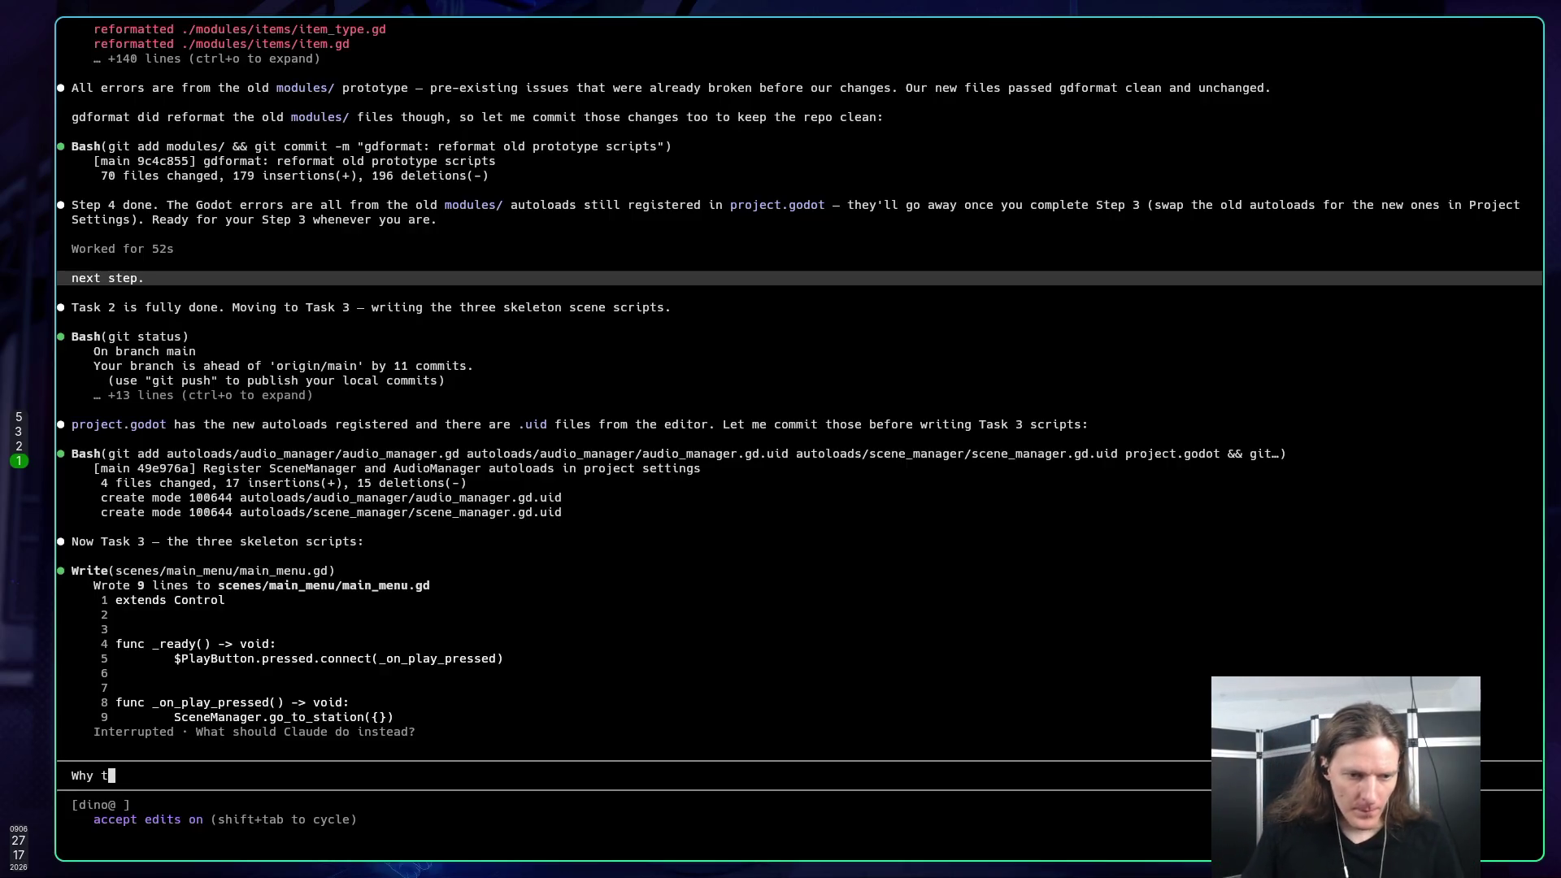
Step: Draft a reply asking why Claude started the next task unasked, saying it should only act when asked
type("f you wen")
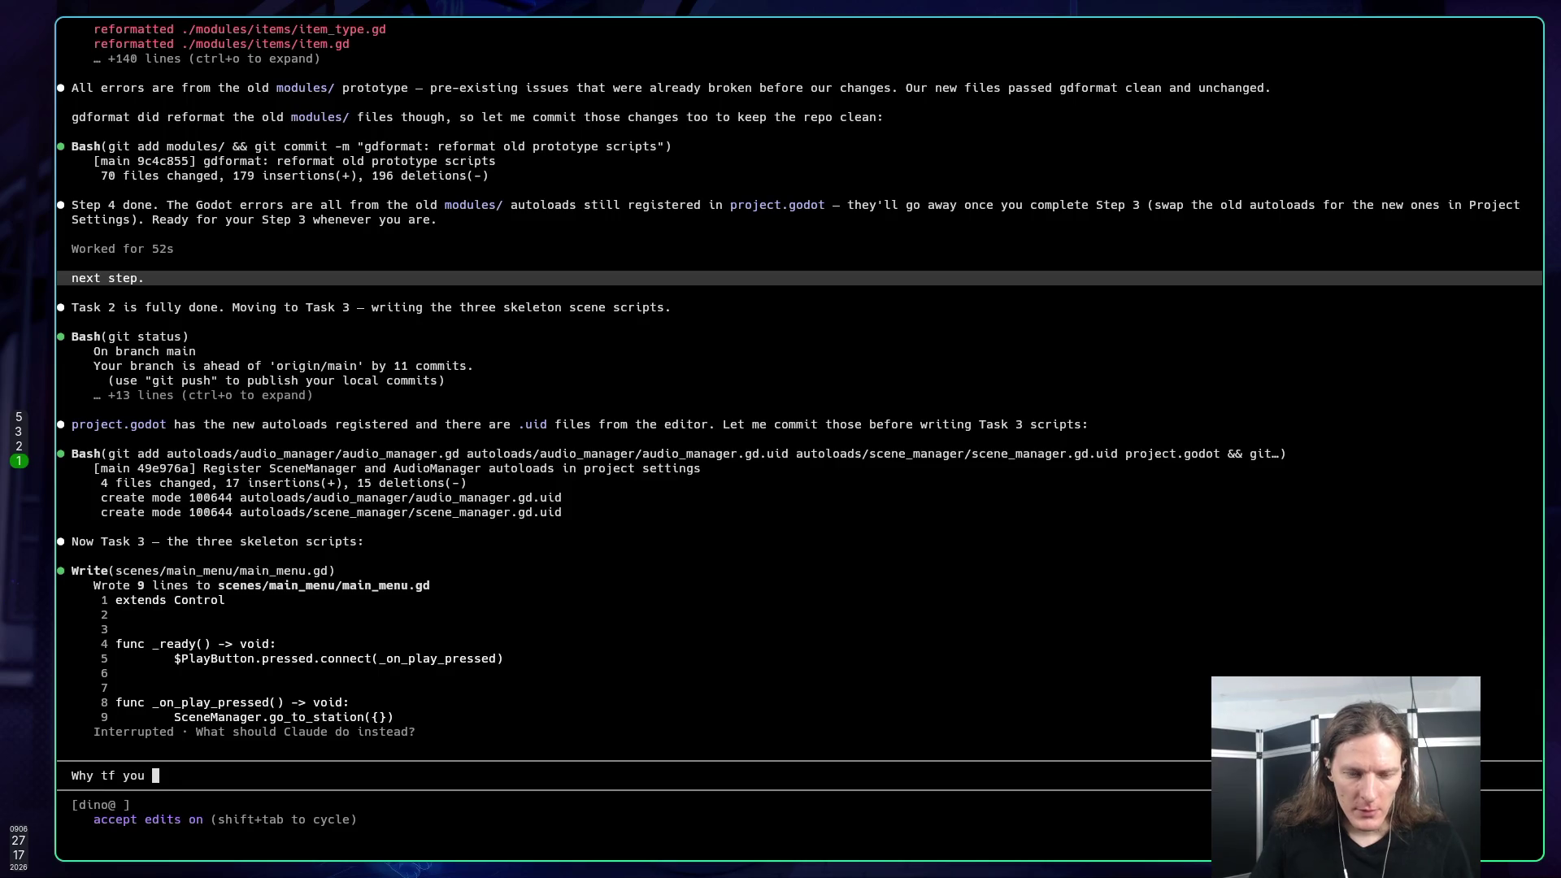
type("t ")
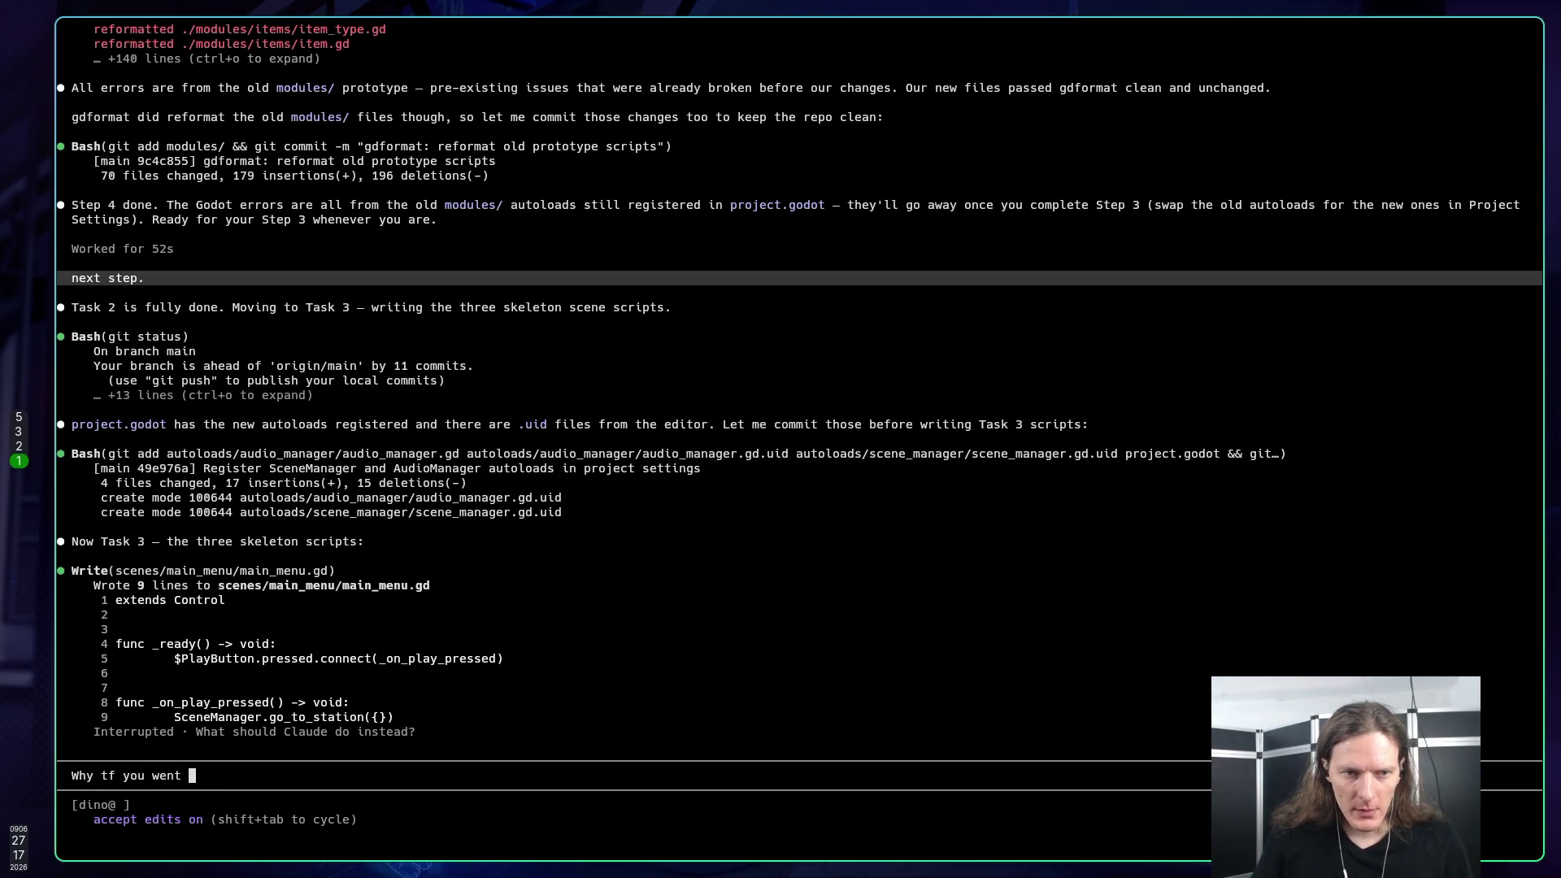
type("and ")
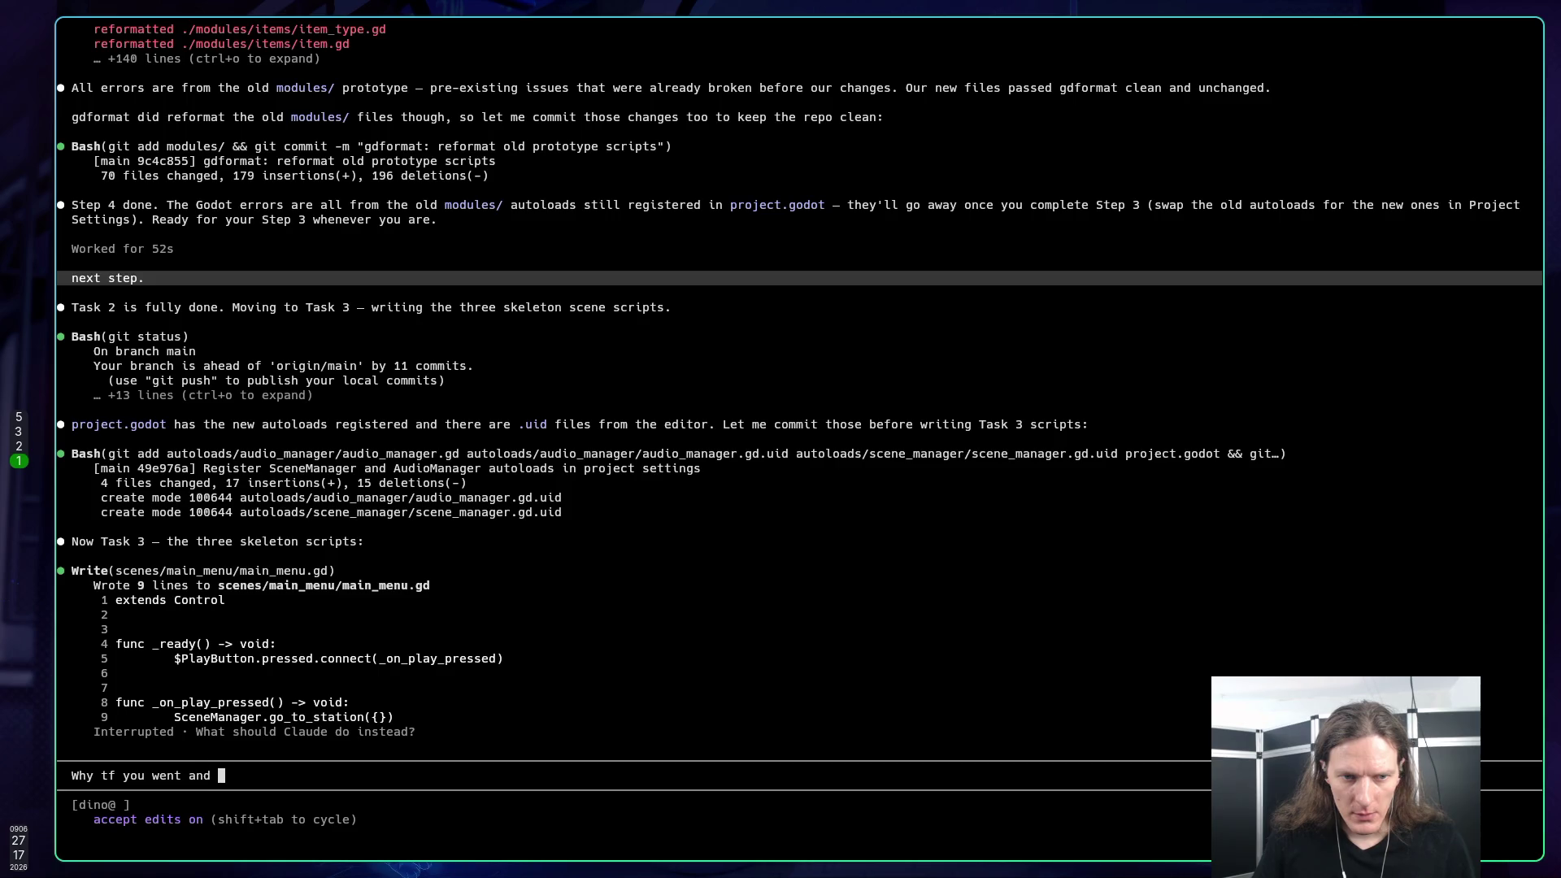
type("starte")
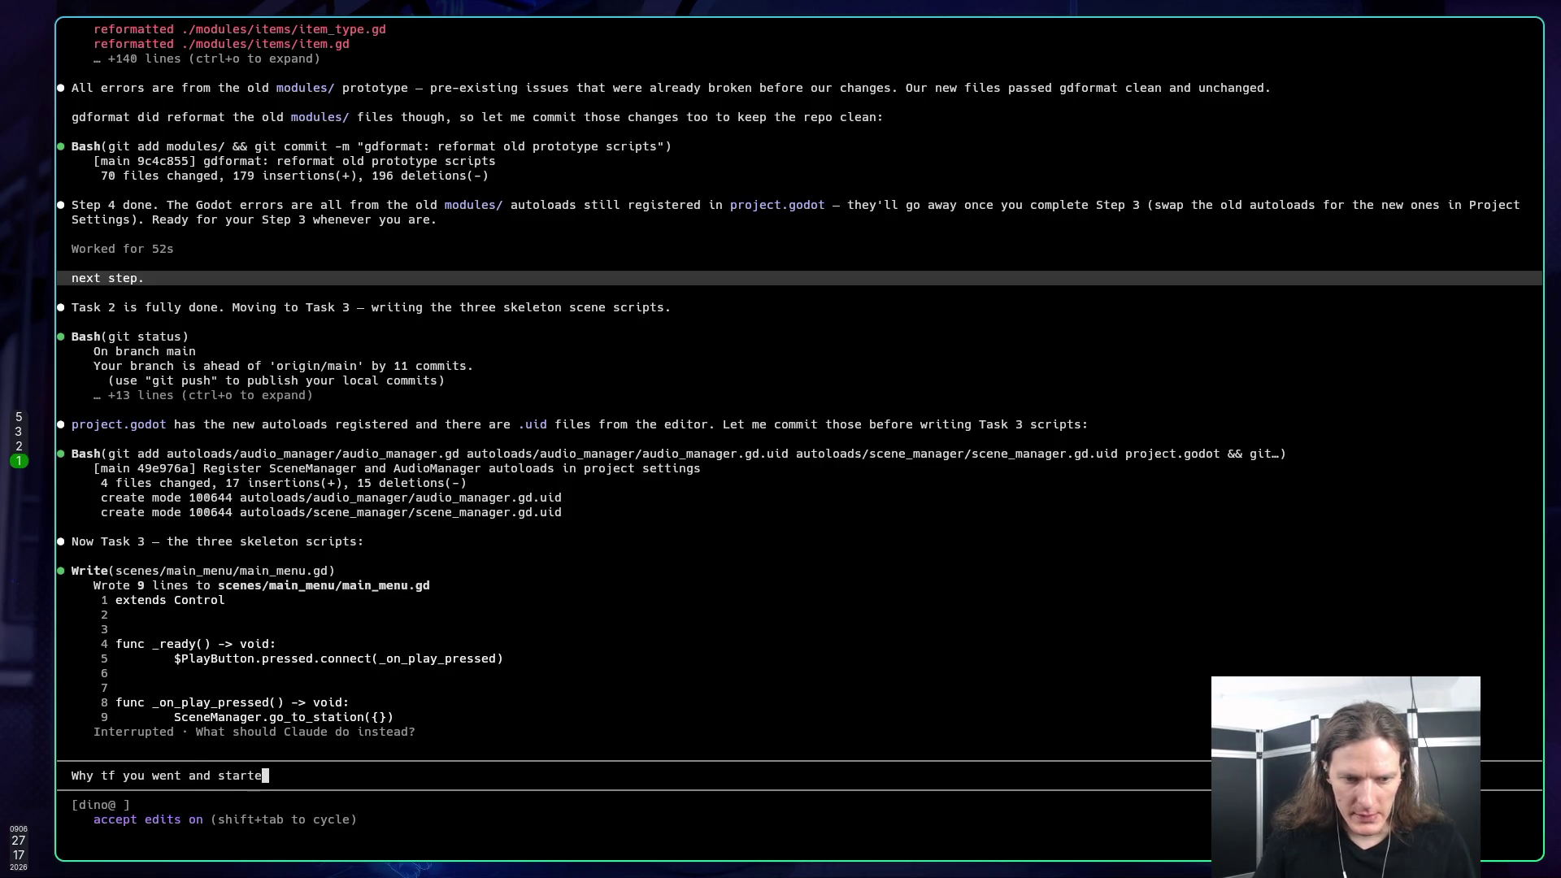
type("d doing ne")
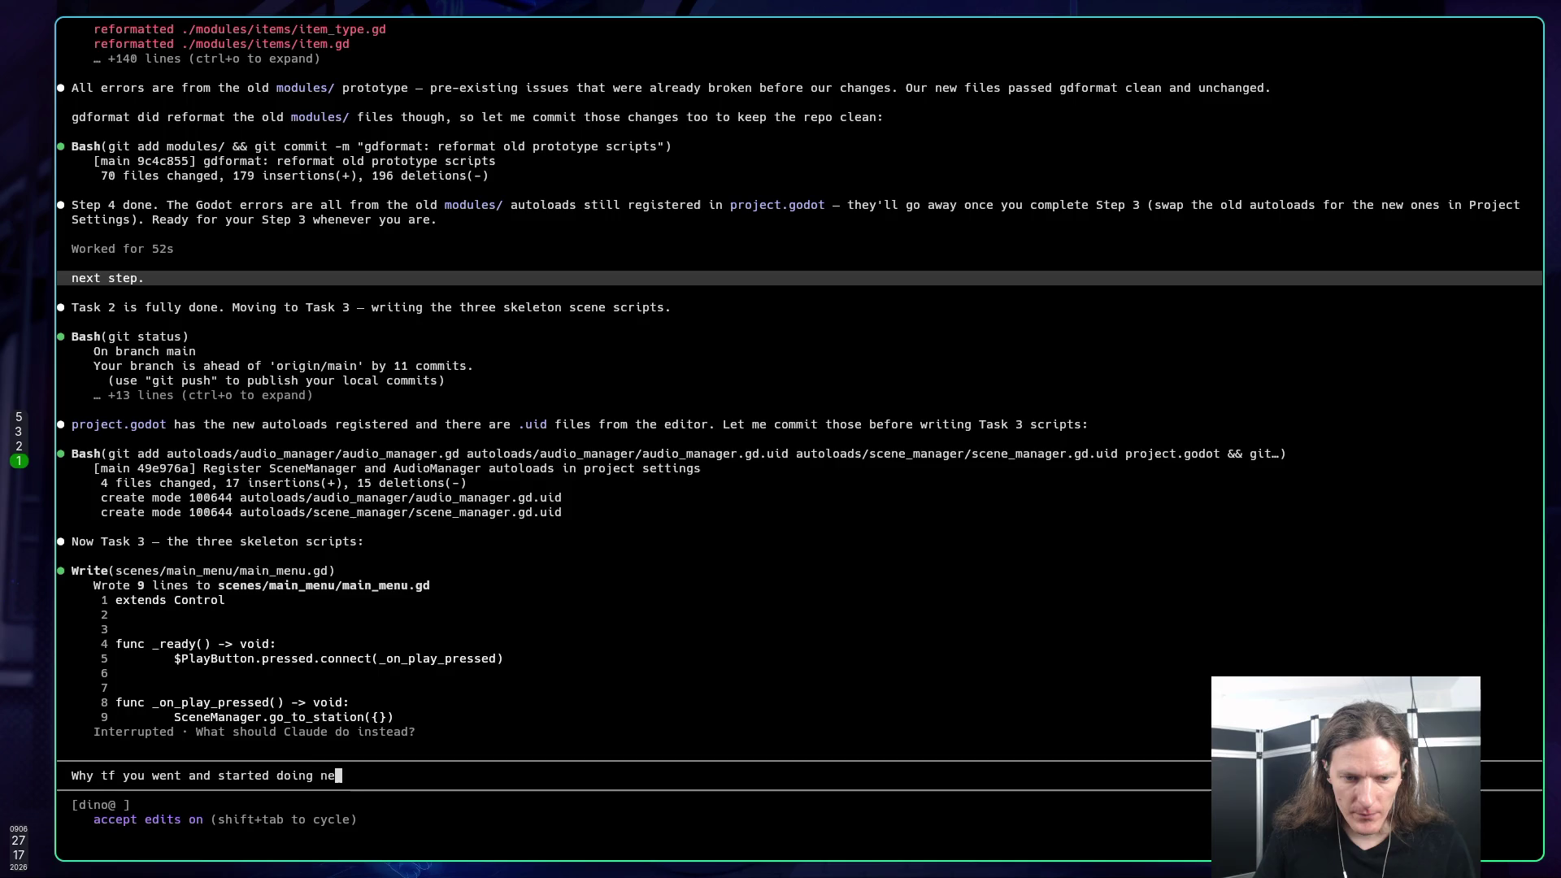
type("xt tas")
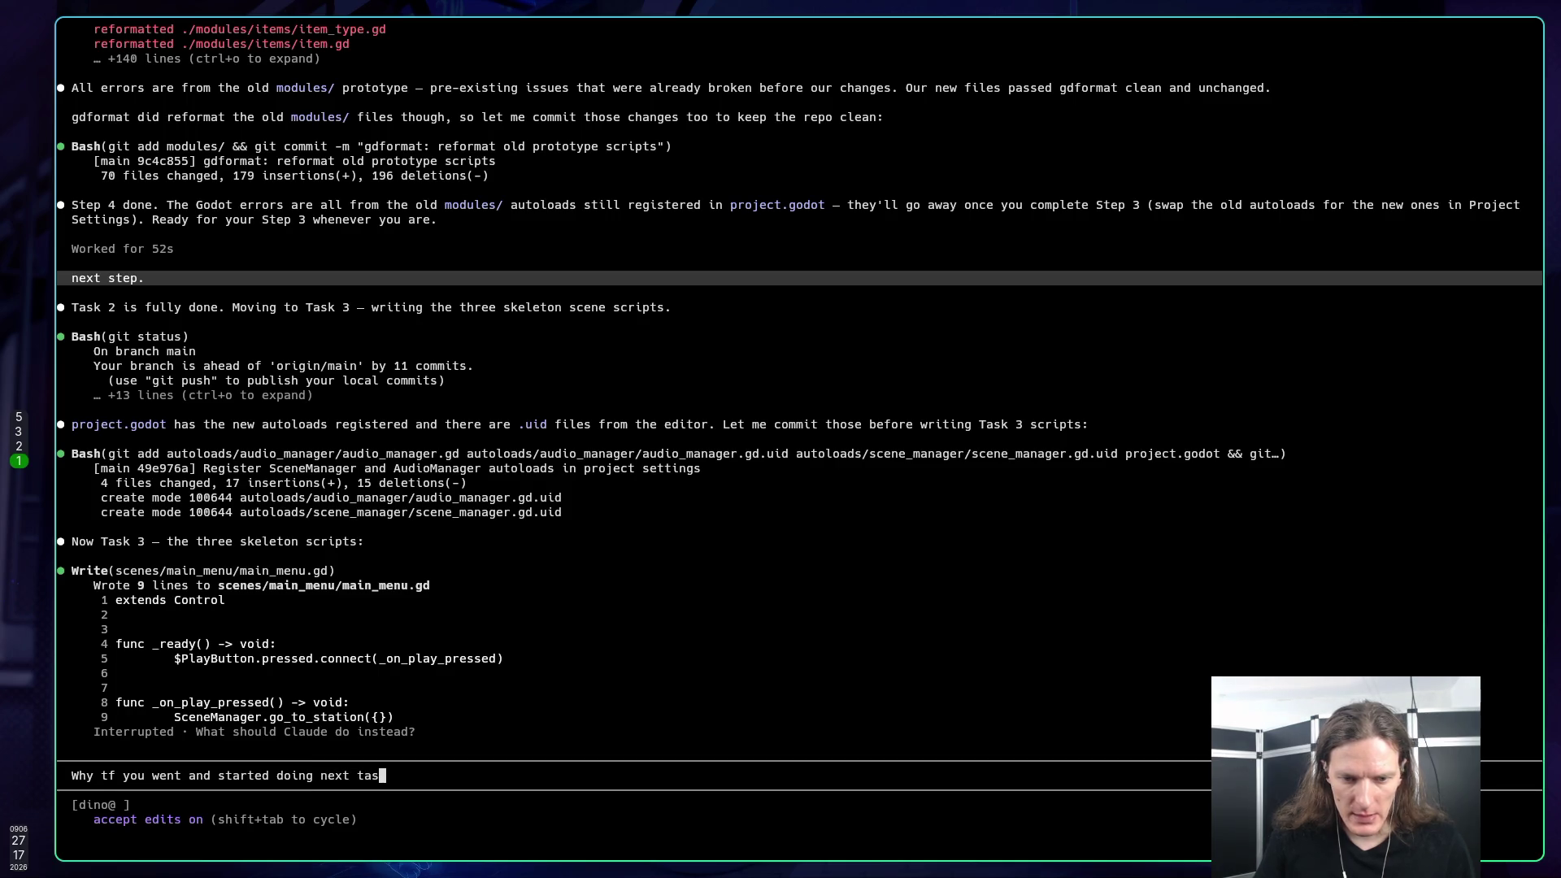
type("k? Have I a")
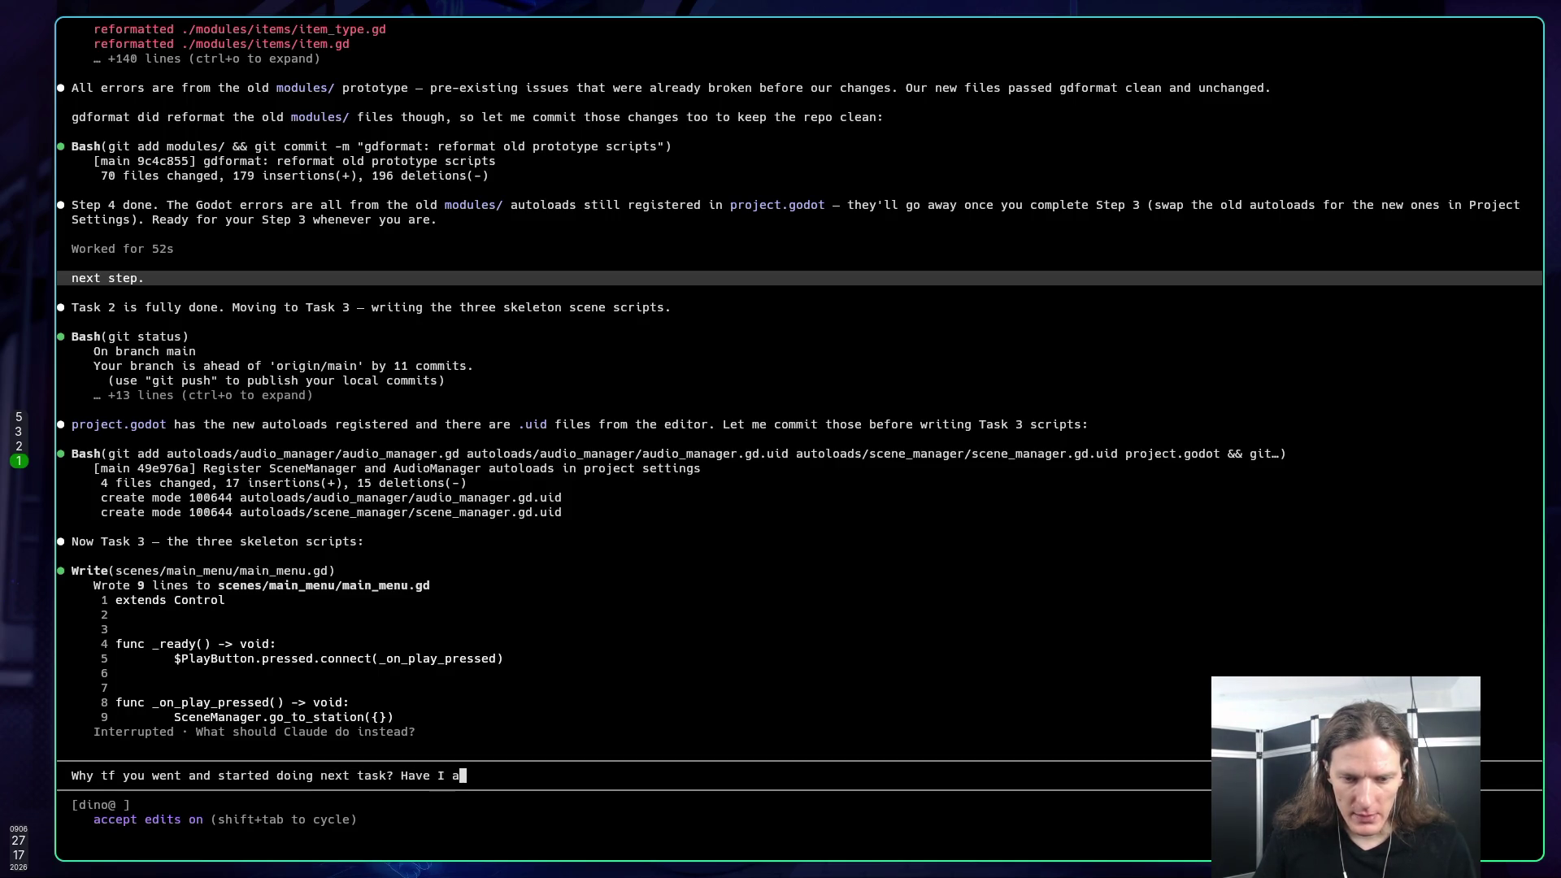
type("sked it?!")
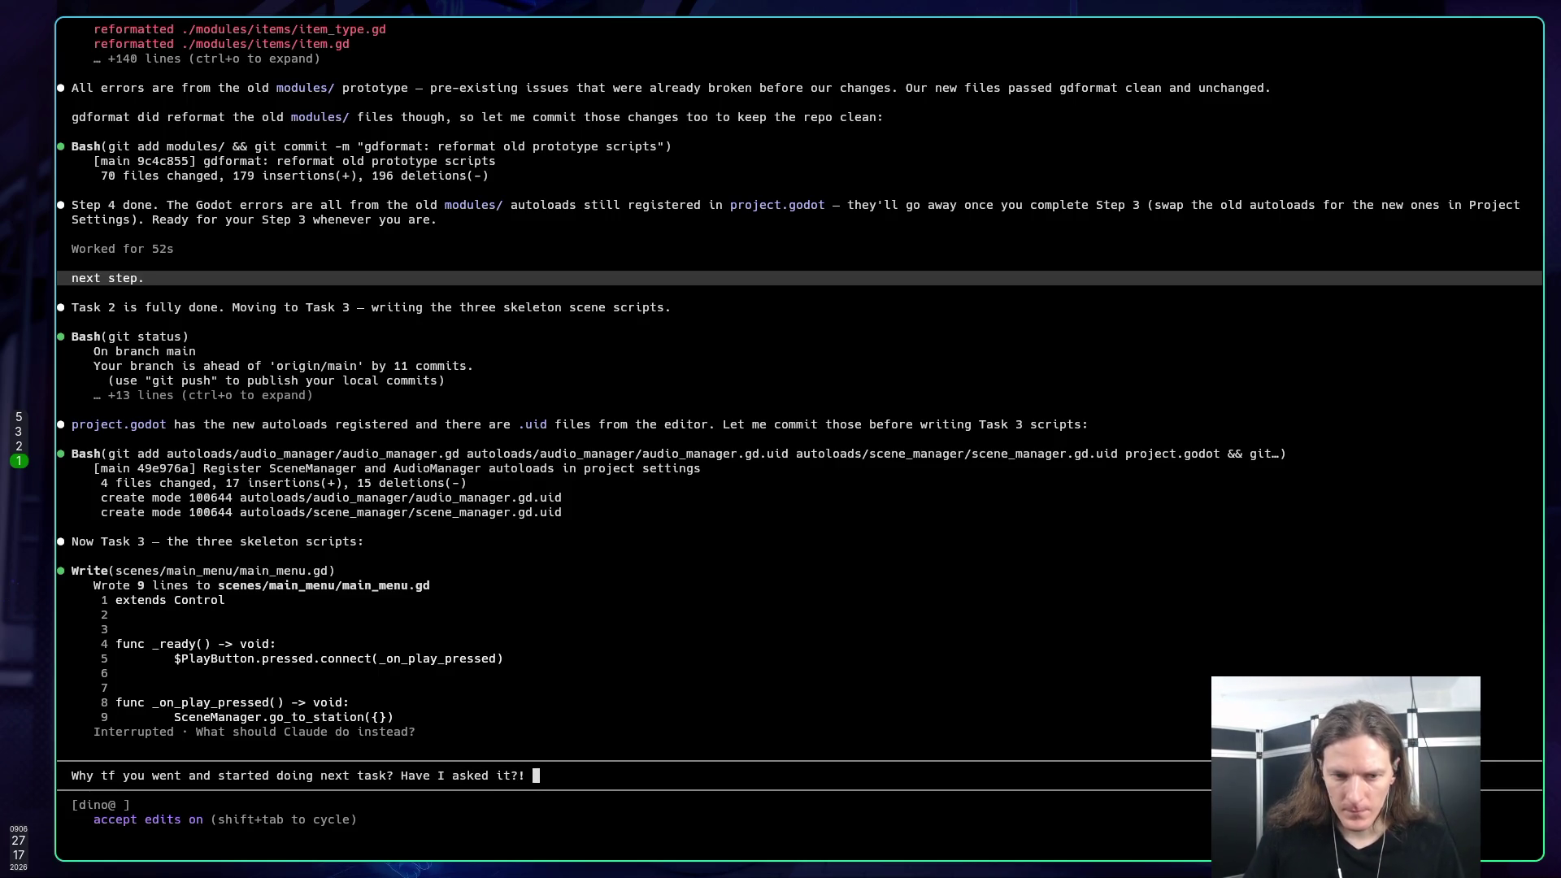
type(" D")
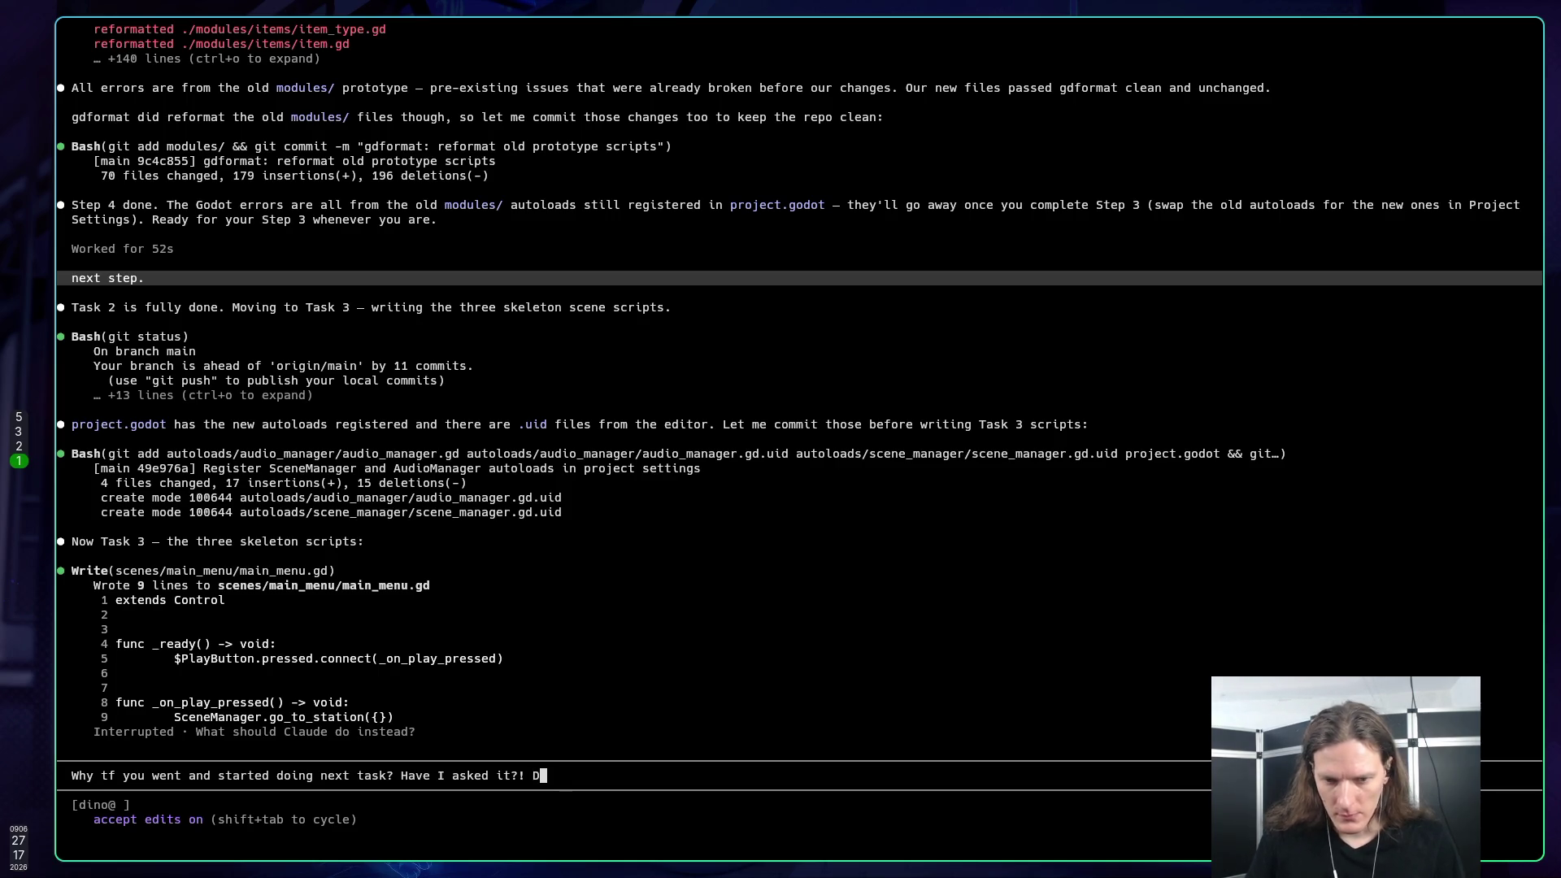
type("on't do")
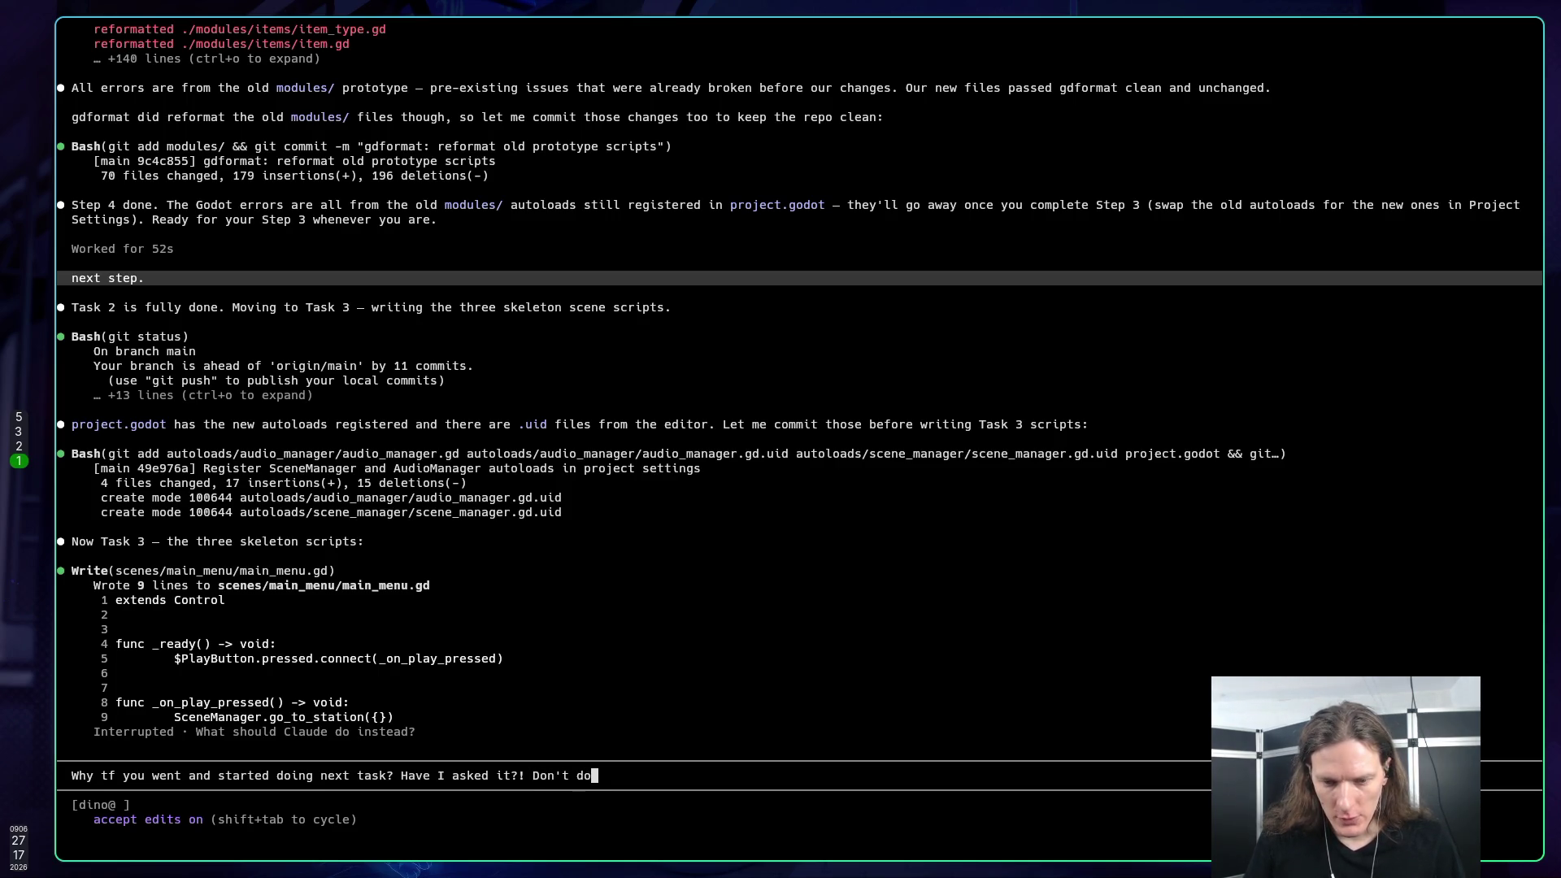
type(" anything un")
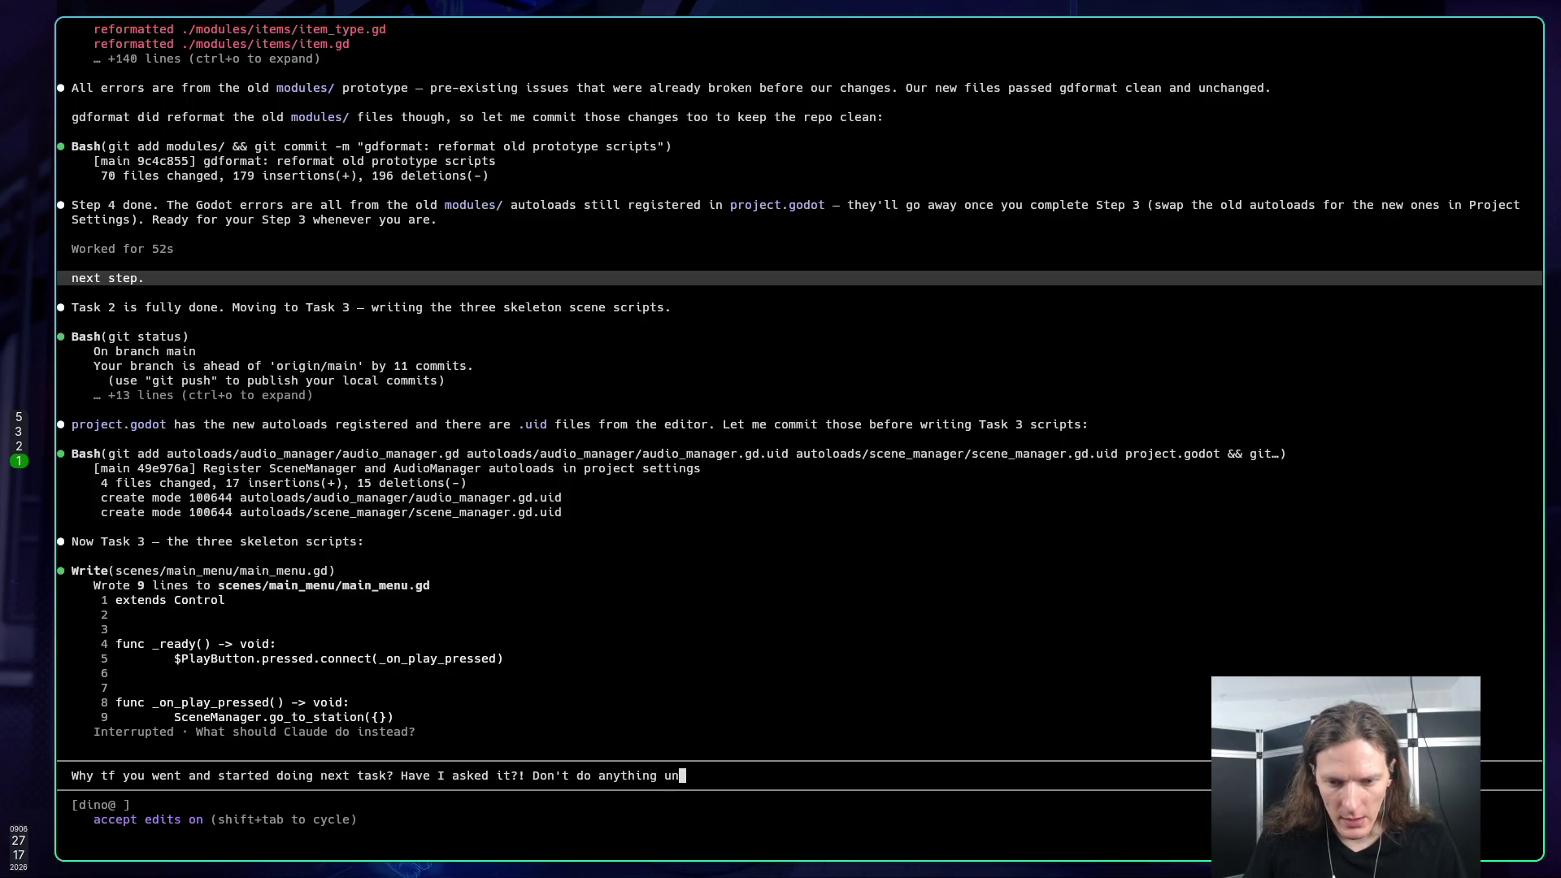
type("less asked")
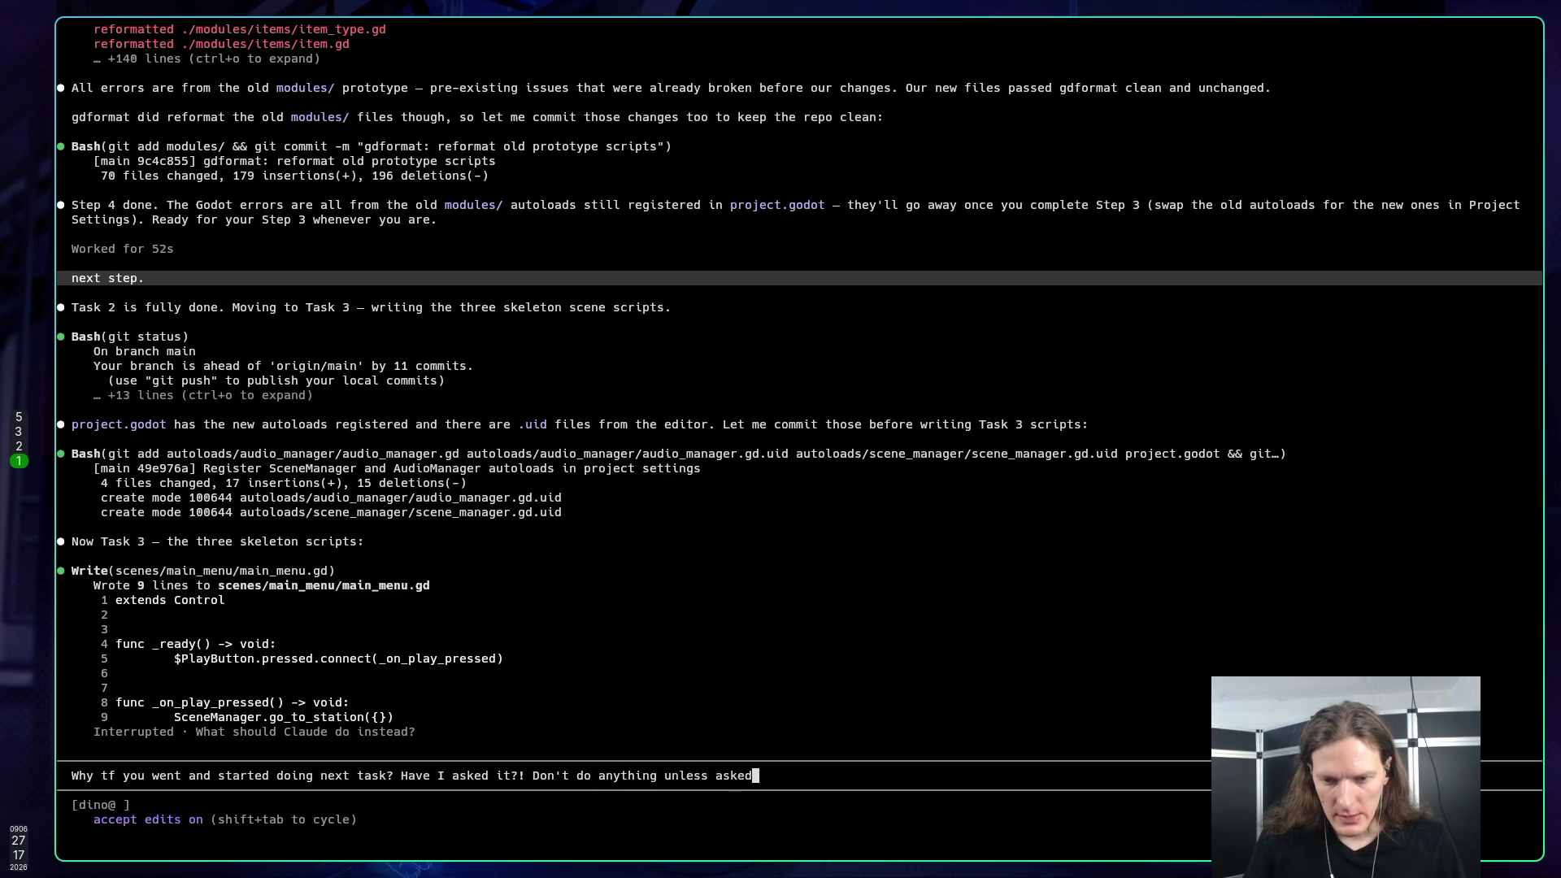
type(". I ask")
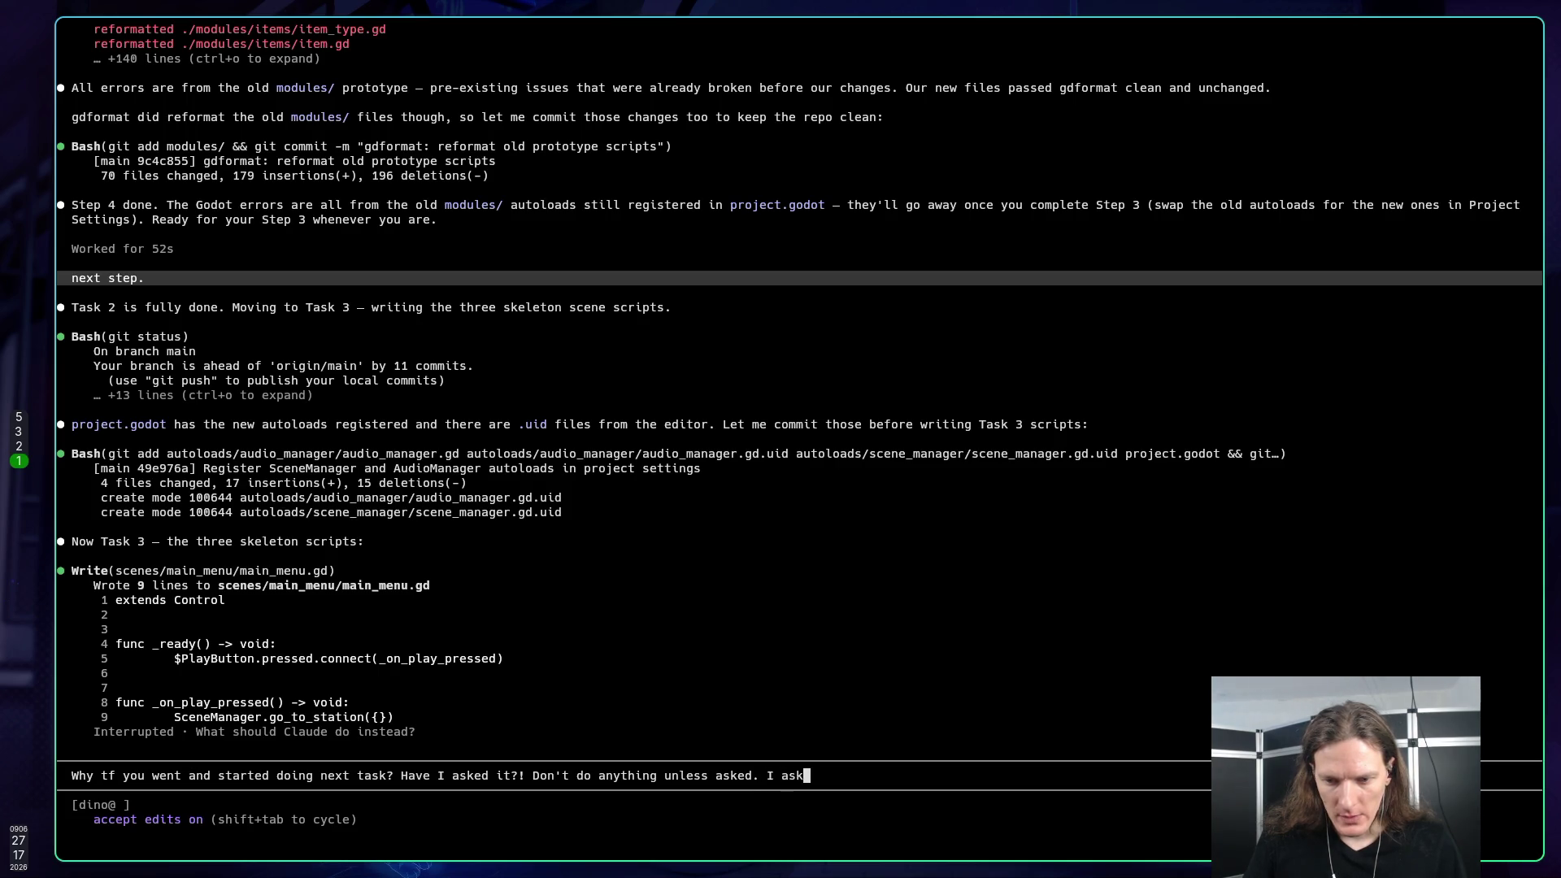
type("ed next step")
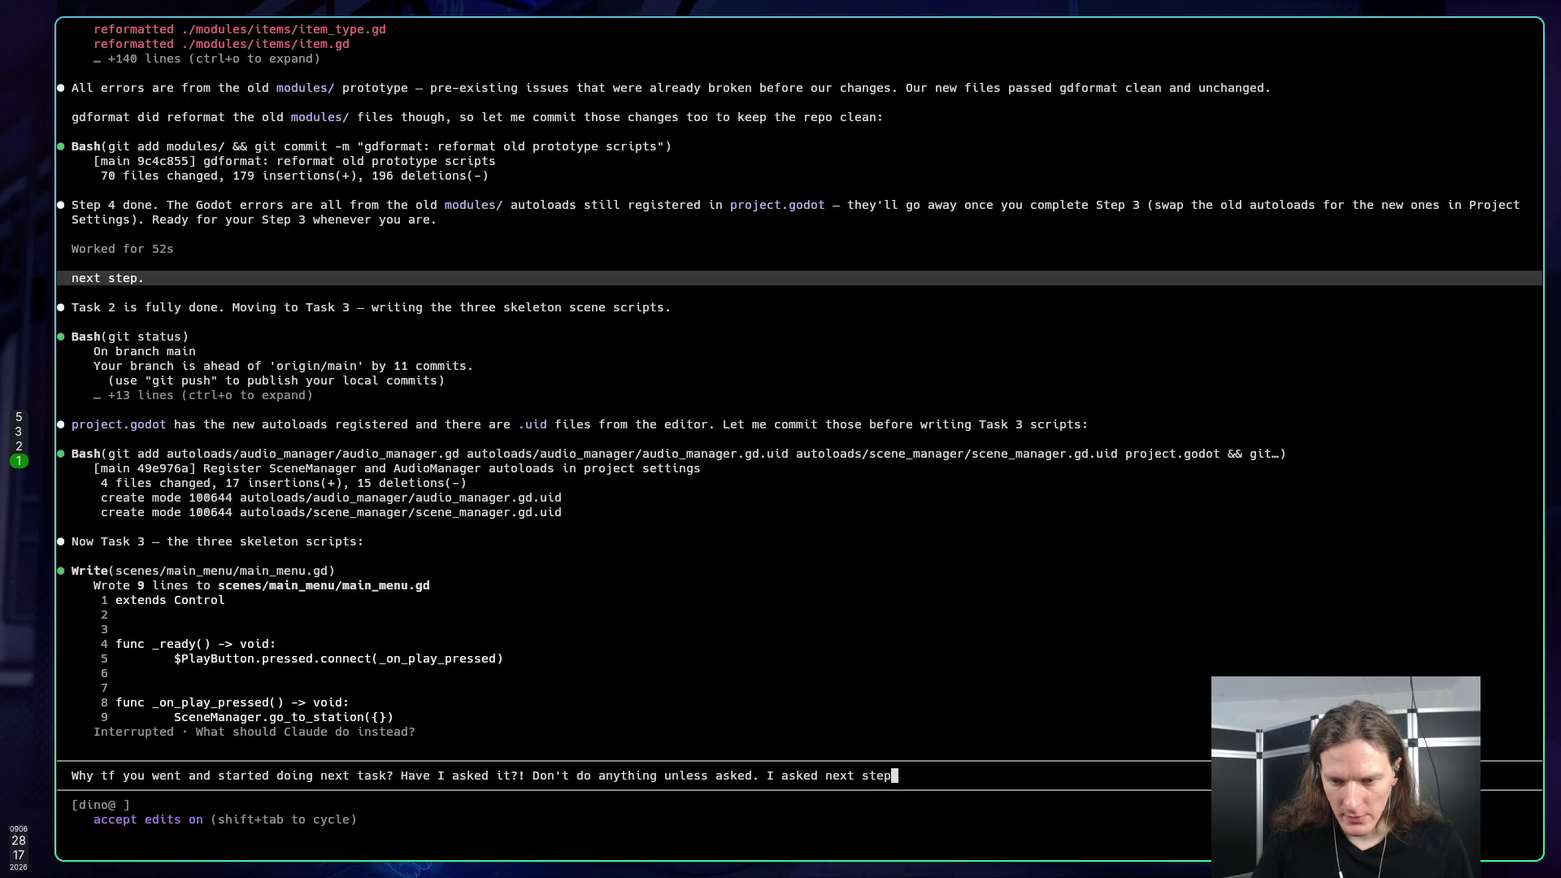
type(", which was to commi")
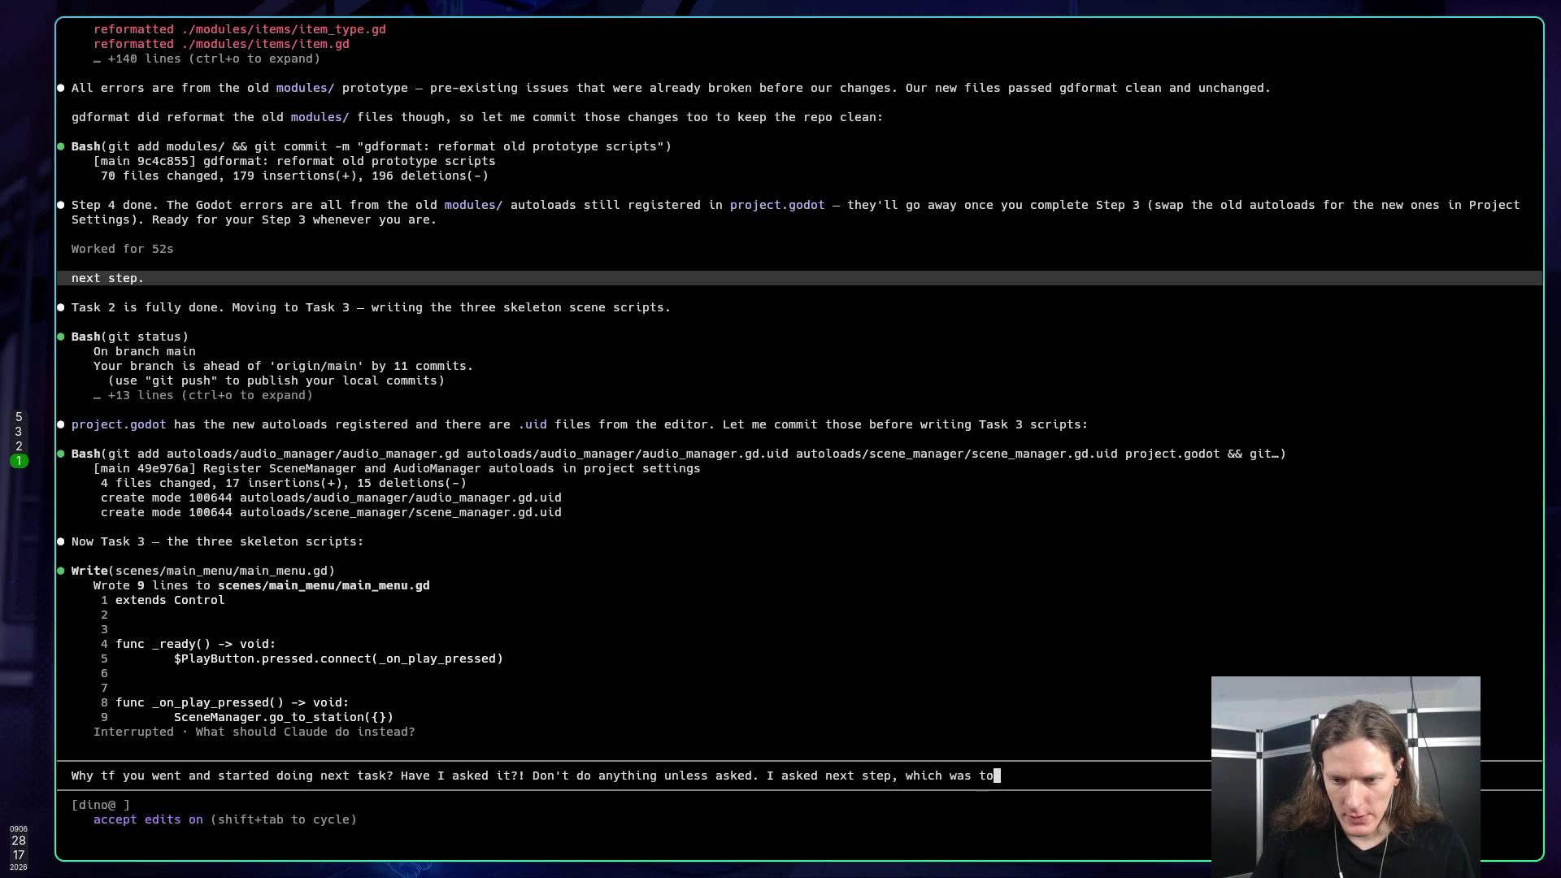
type("t, ")
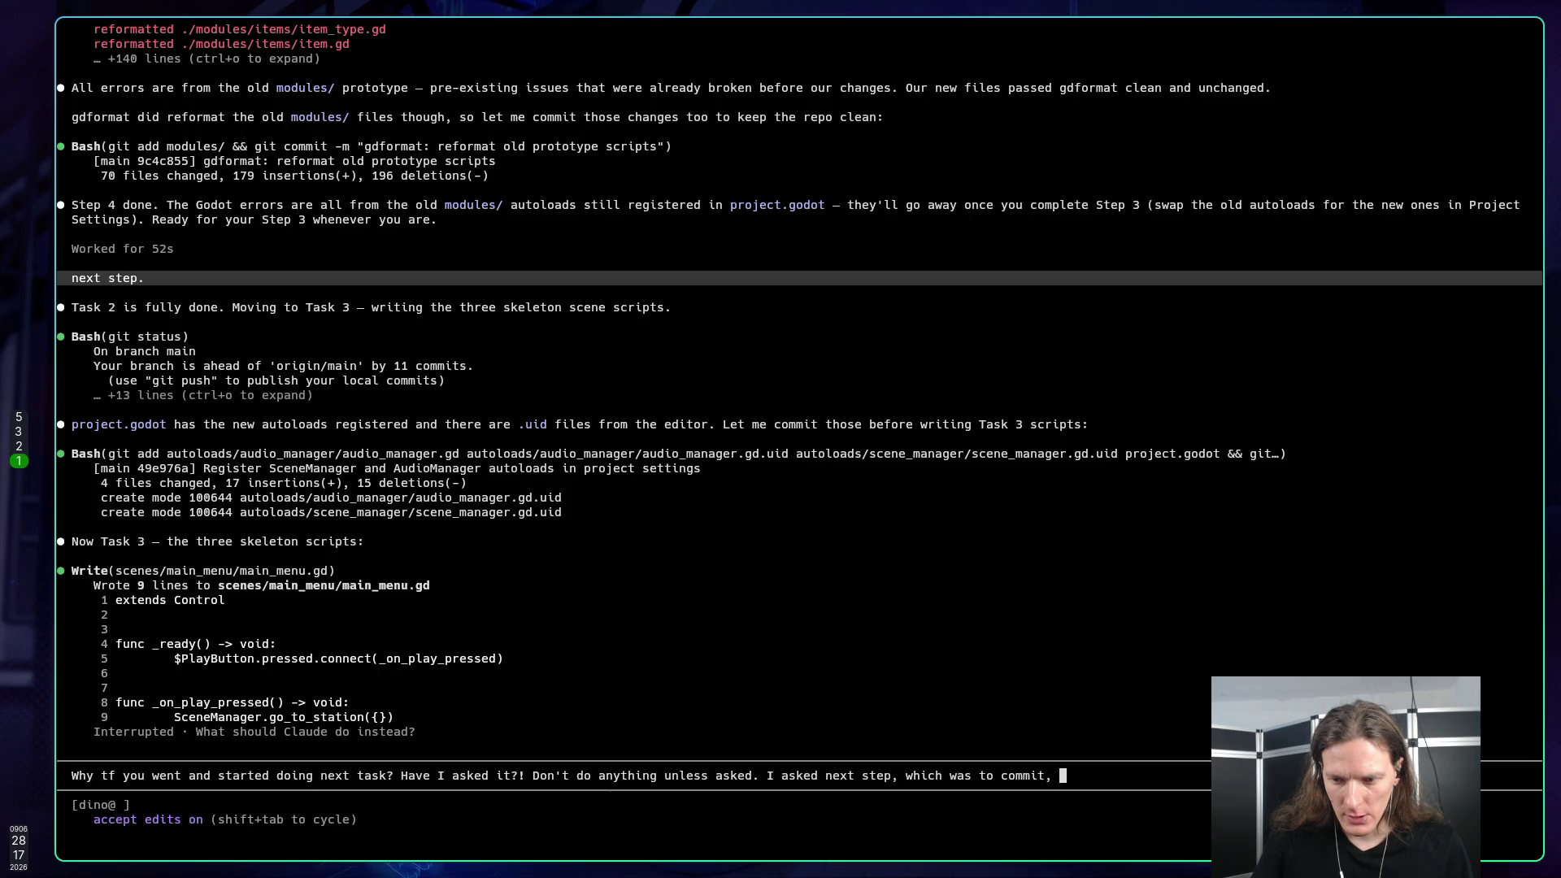
type("no")
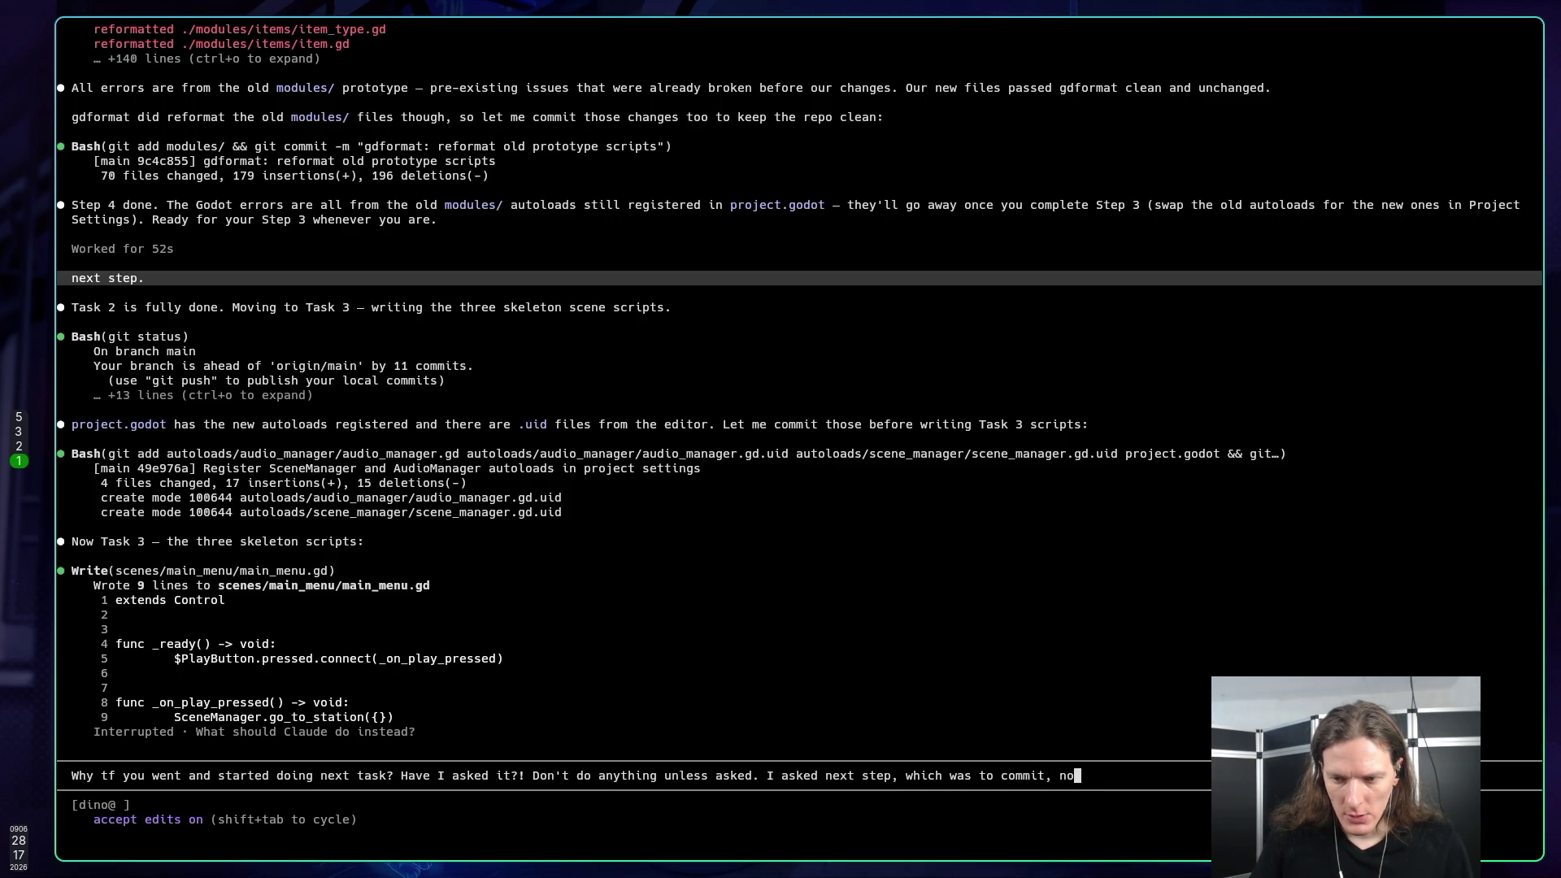
type("t NEXT TASK!")
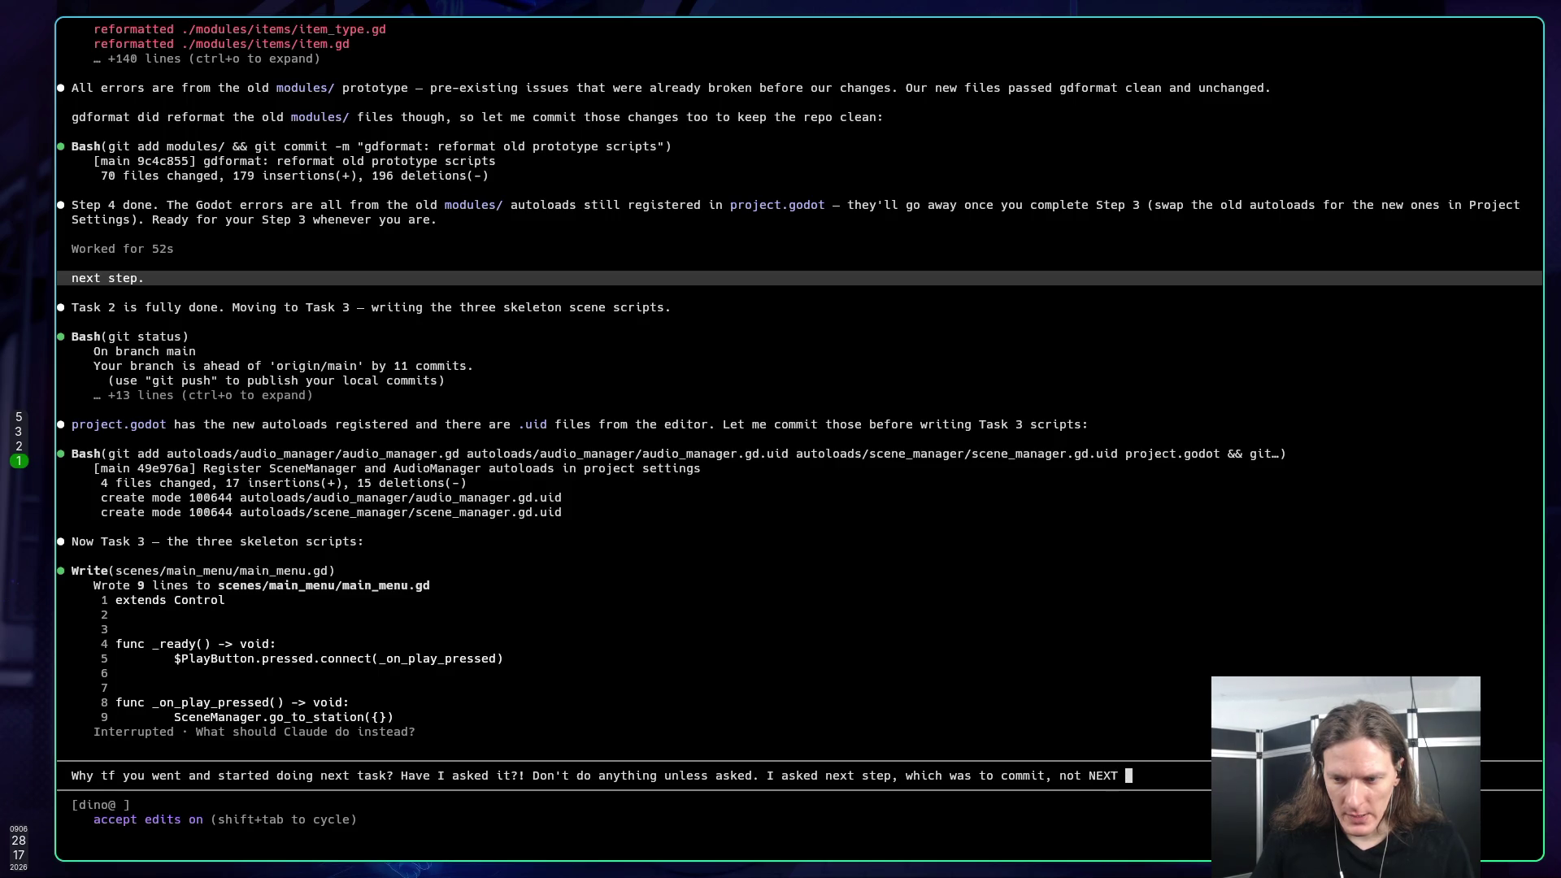
Step: Send the rebuke, then review the prototype vertical-slice plan's Task 3 steps in Neovim
key("Return")
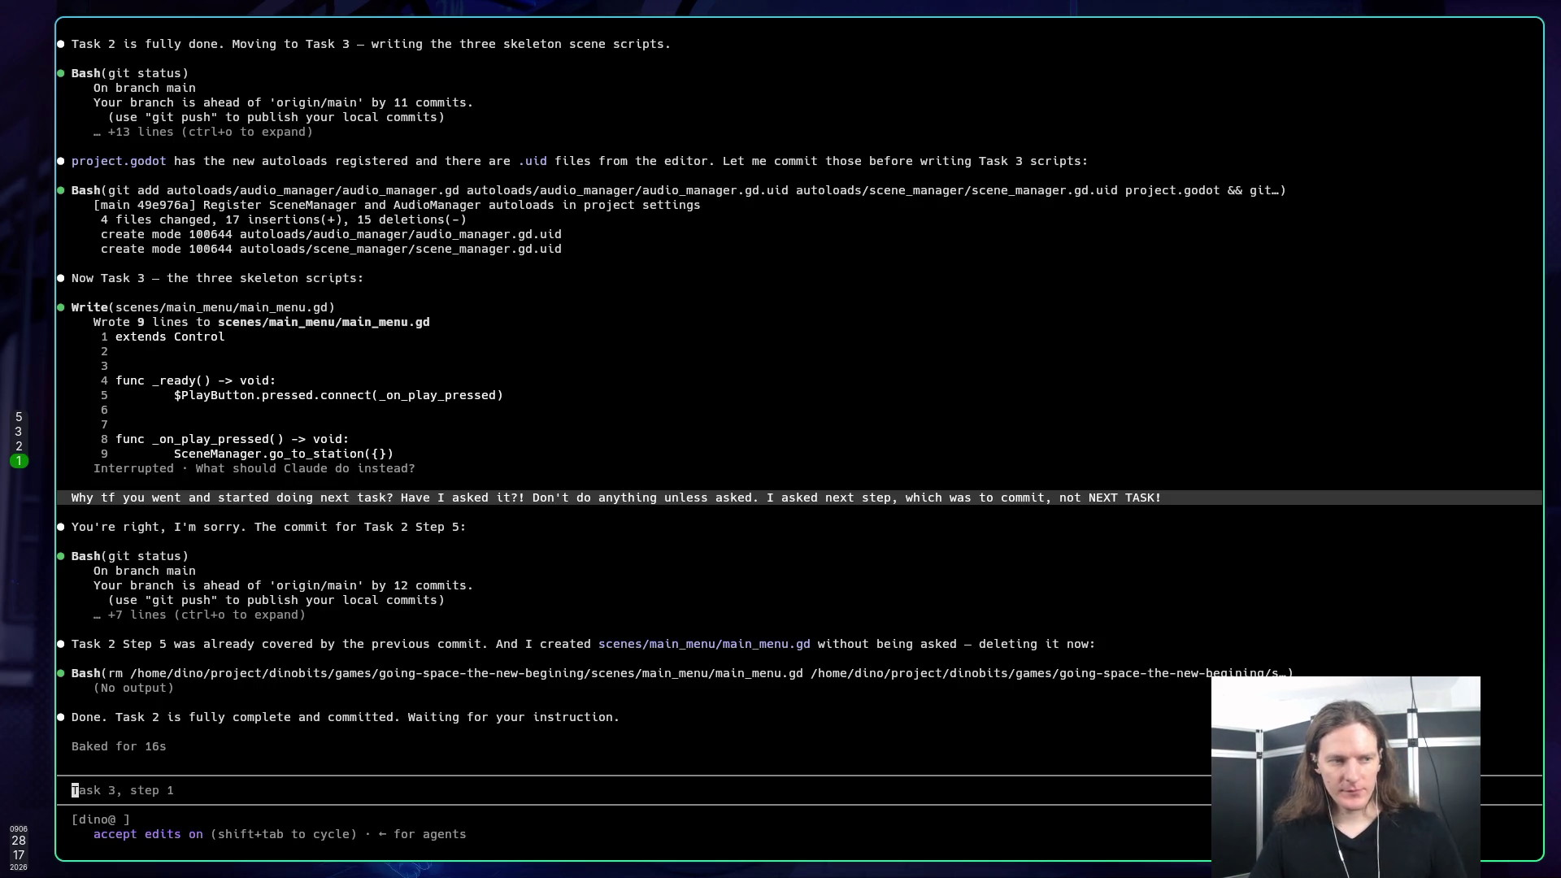
key("super+3")
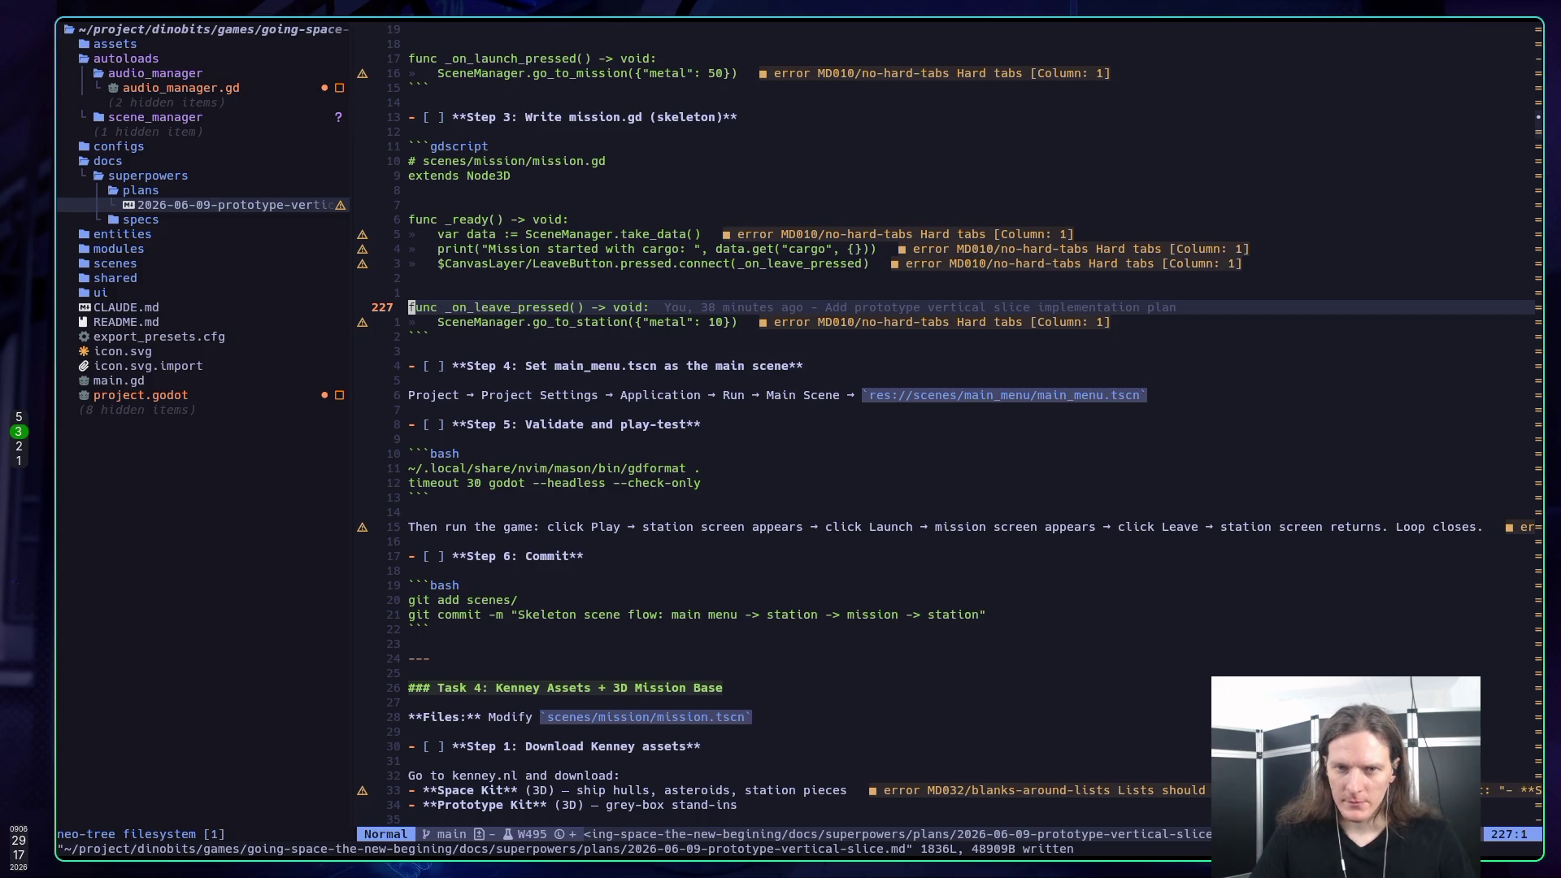
Step: Begin a prompt with 'Now do Task 3', checking the plan's steps in Neovim
key("super+1")
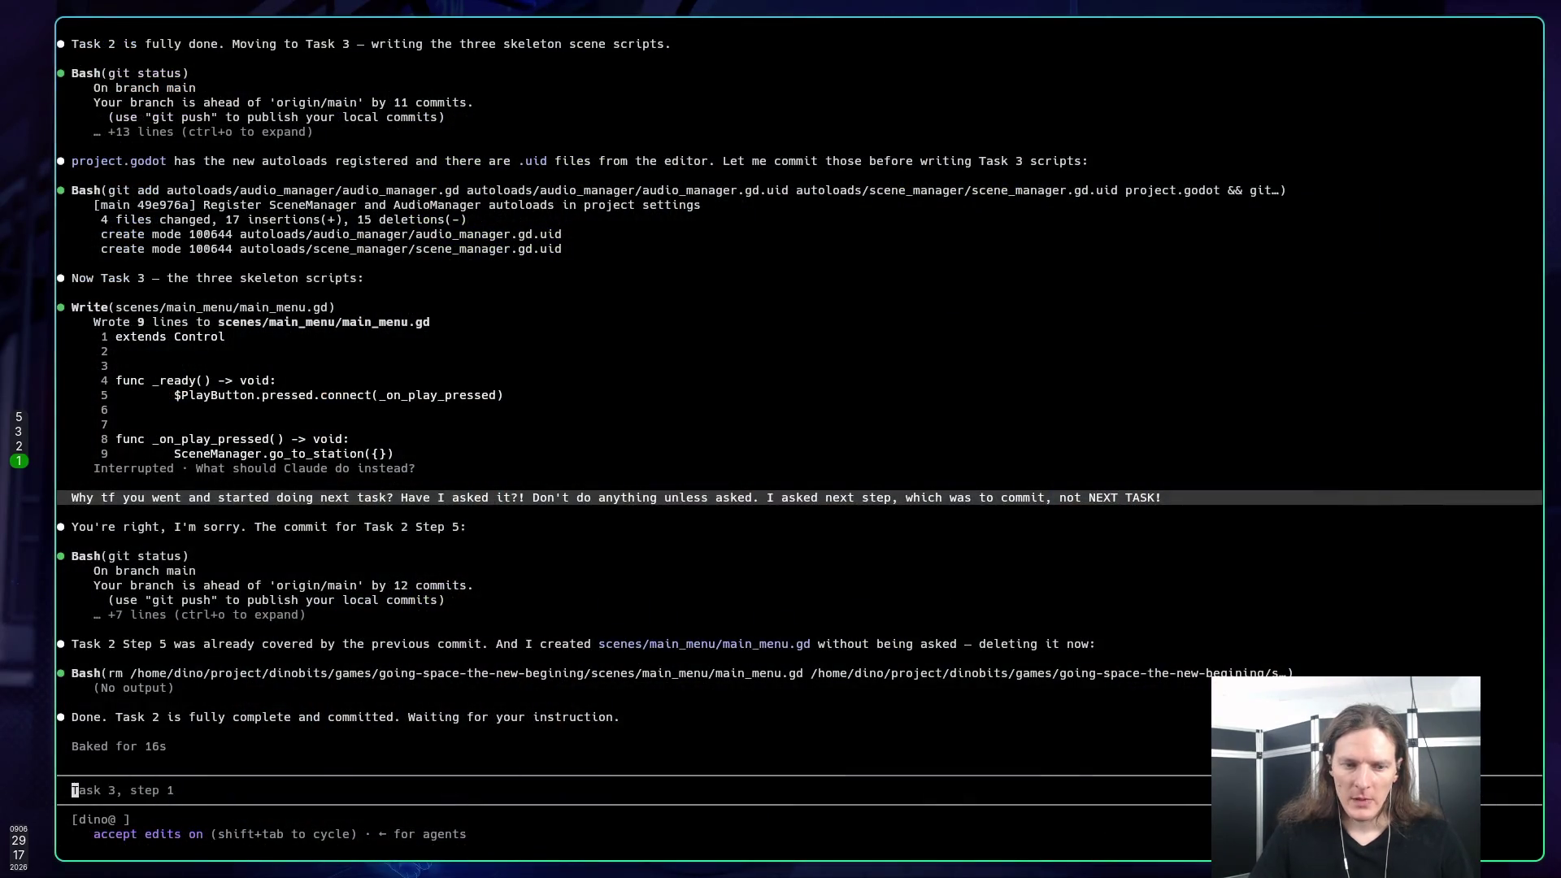
type("Now do ")
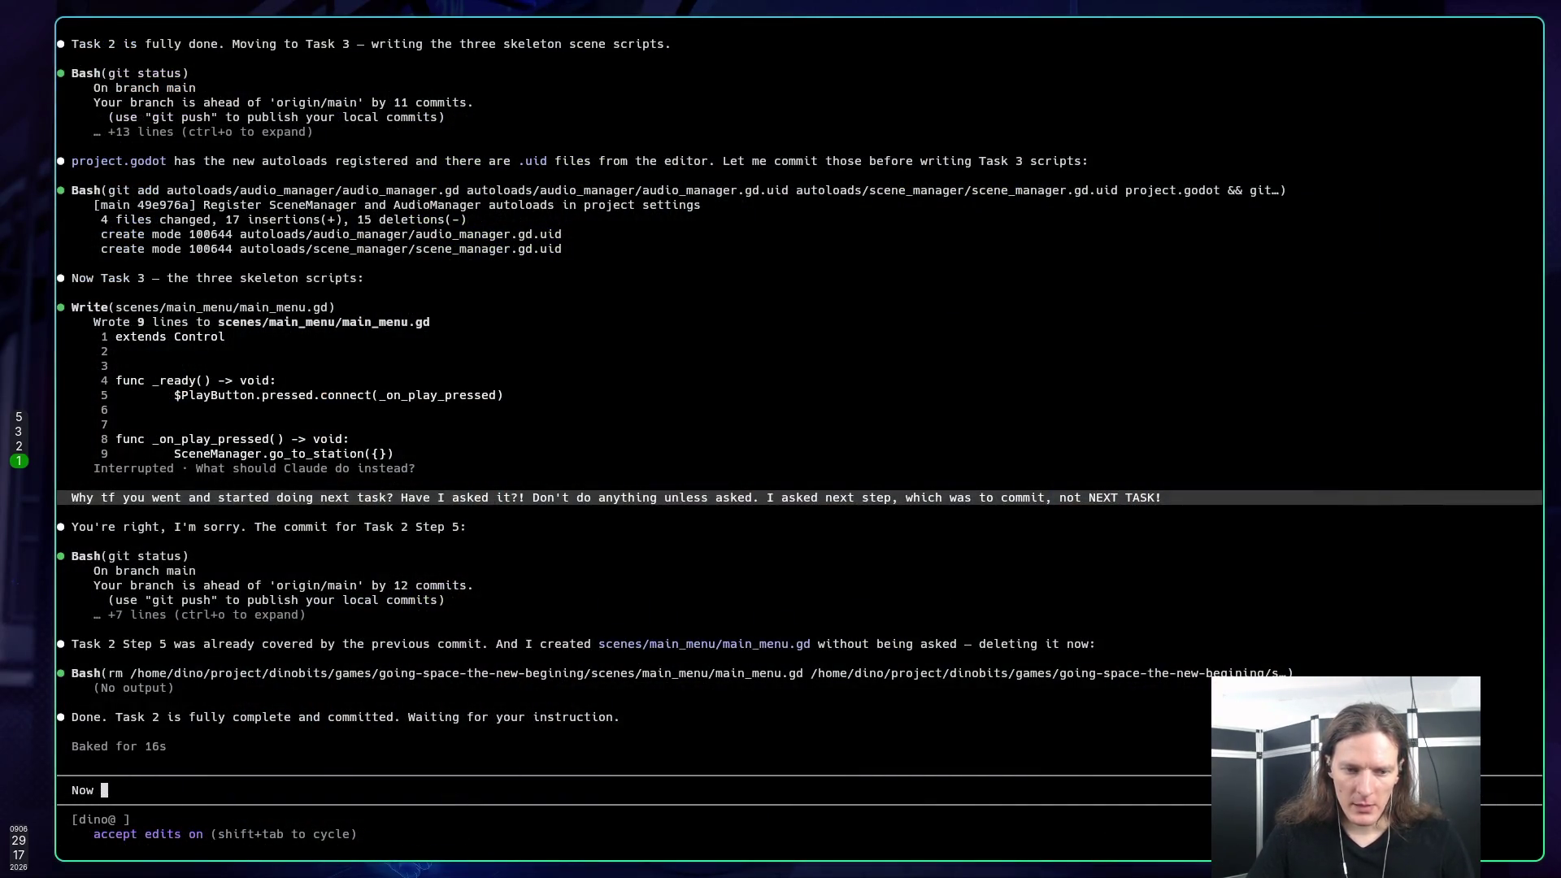
type("Task 3")
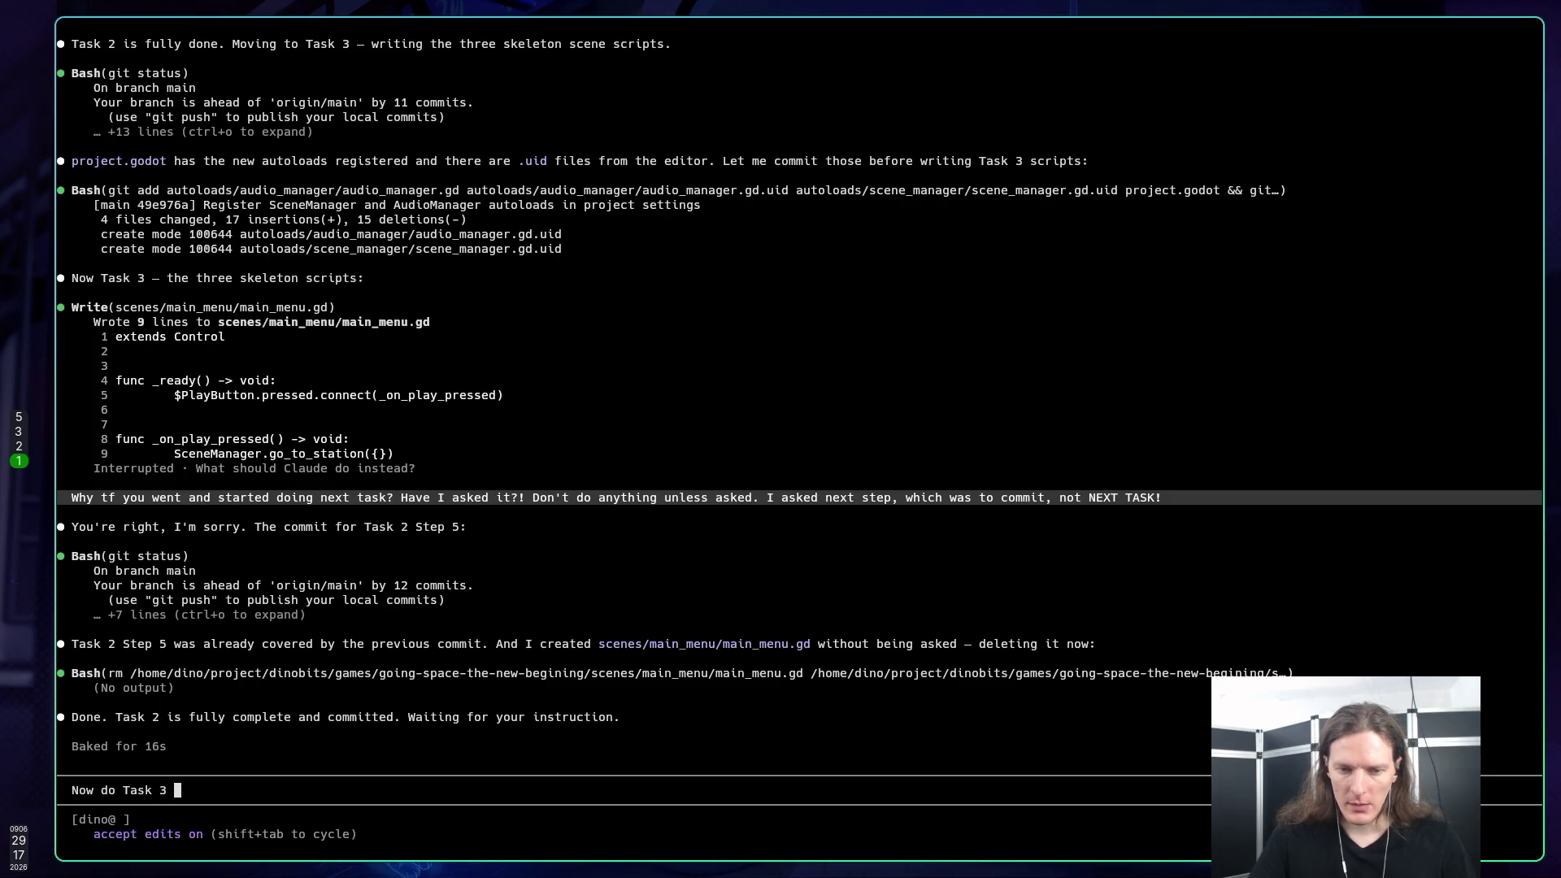
key("super+2")
key("super+3")
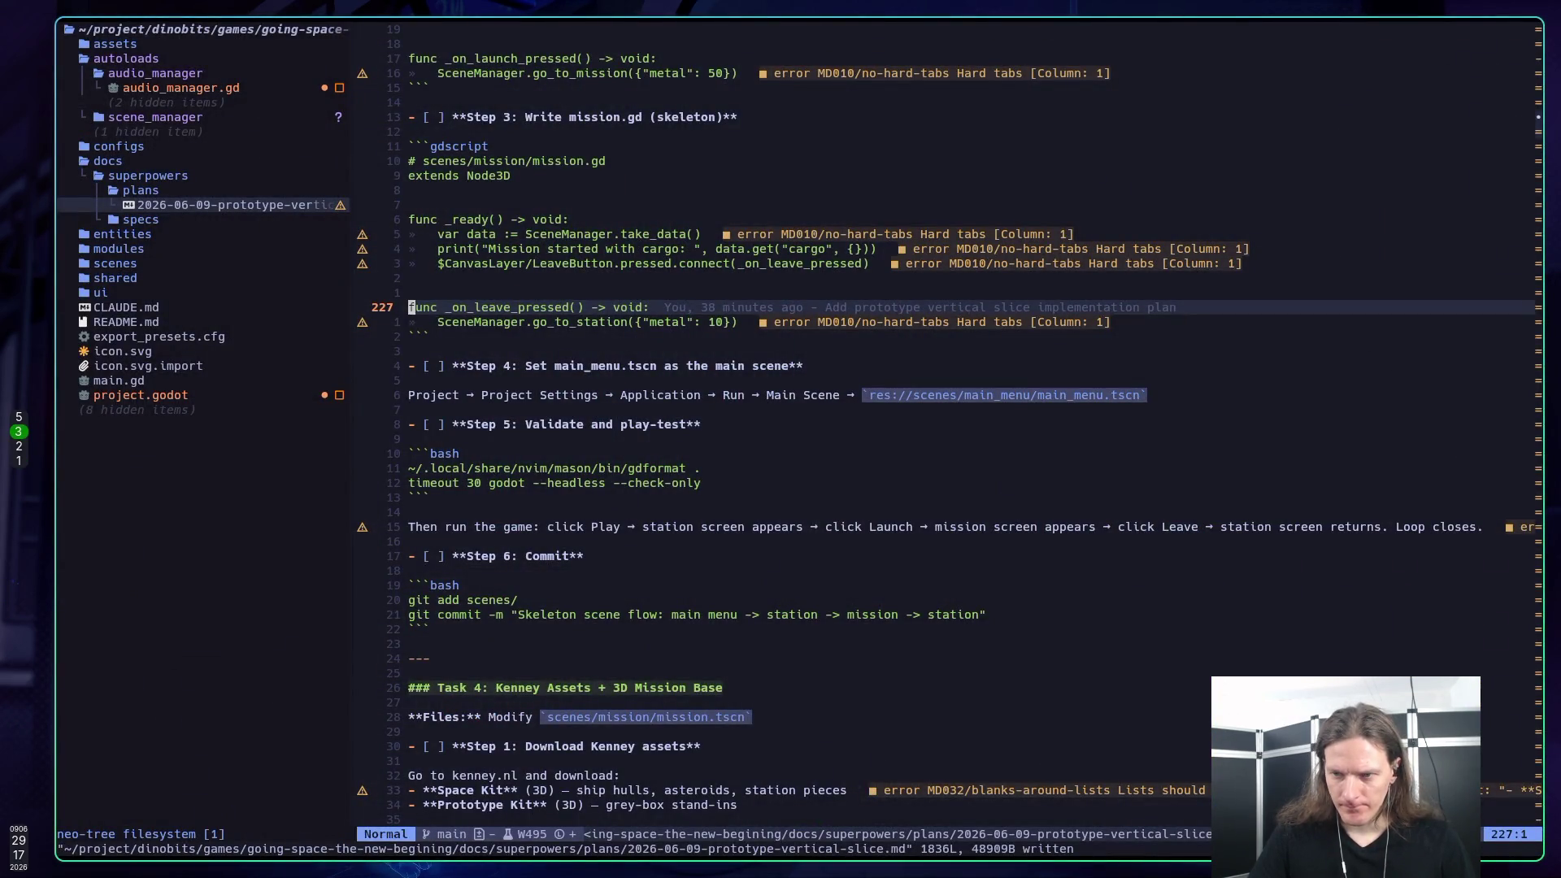
key("super+1")
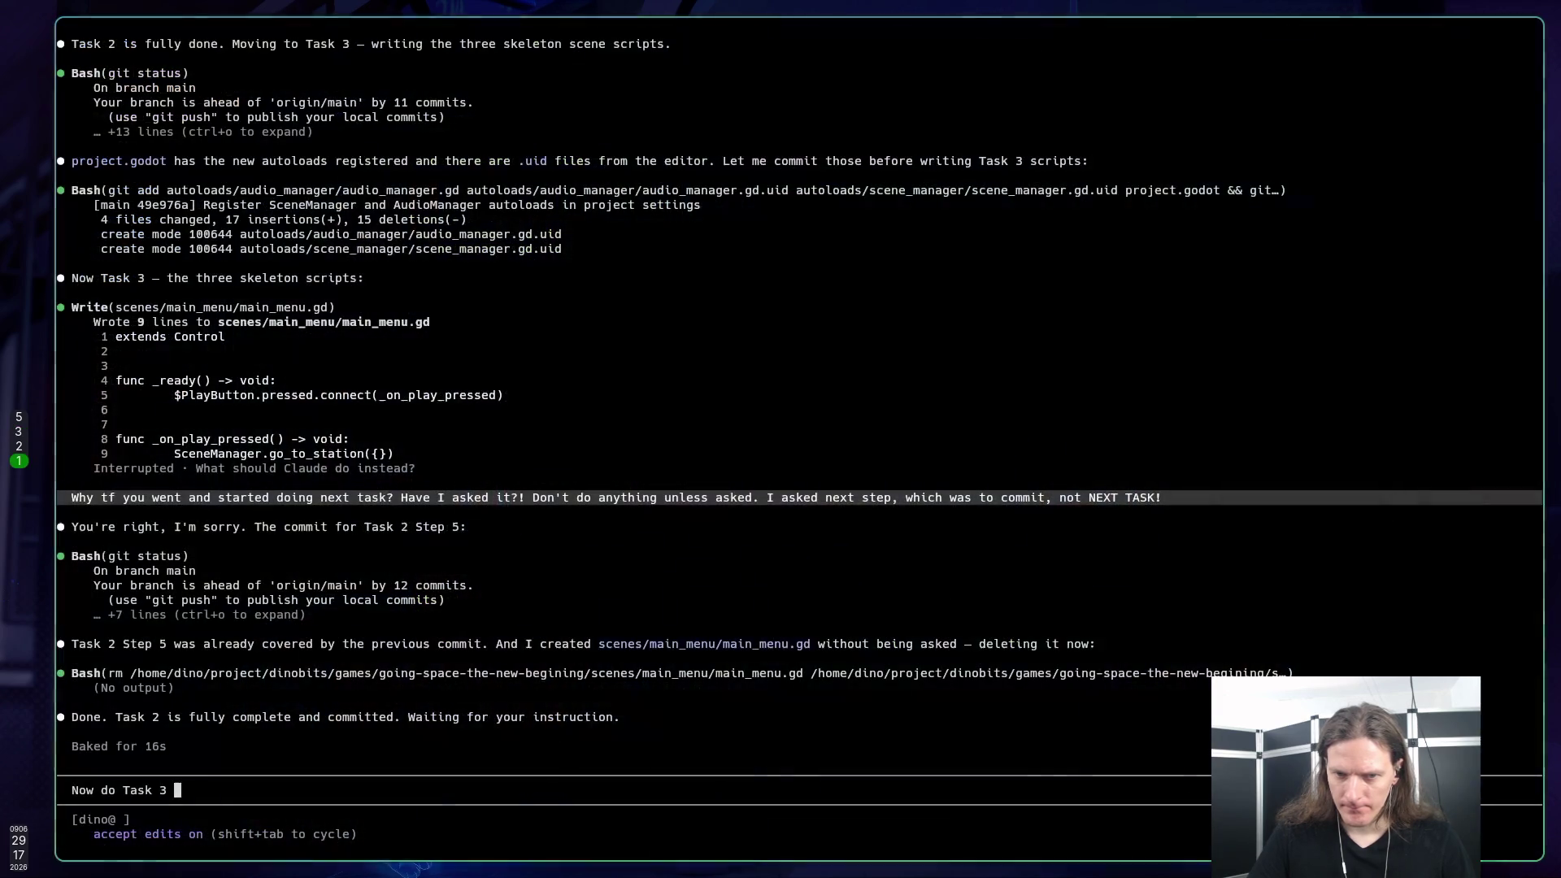
Step: Add: only until step 4, main scene done manually, then step 6, skipping step 5 validation
type("unt")
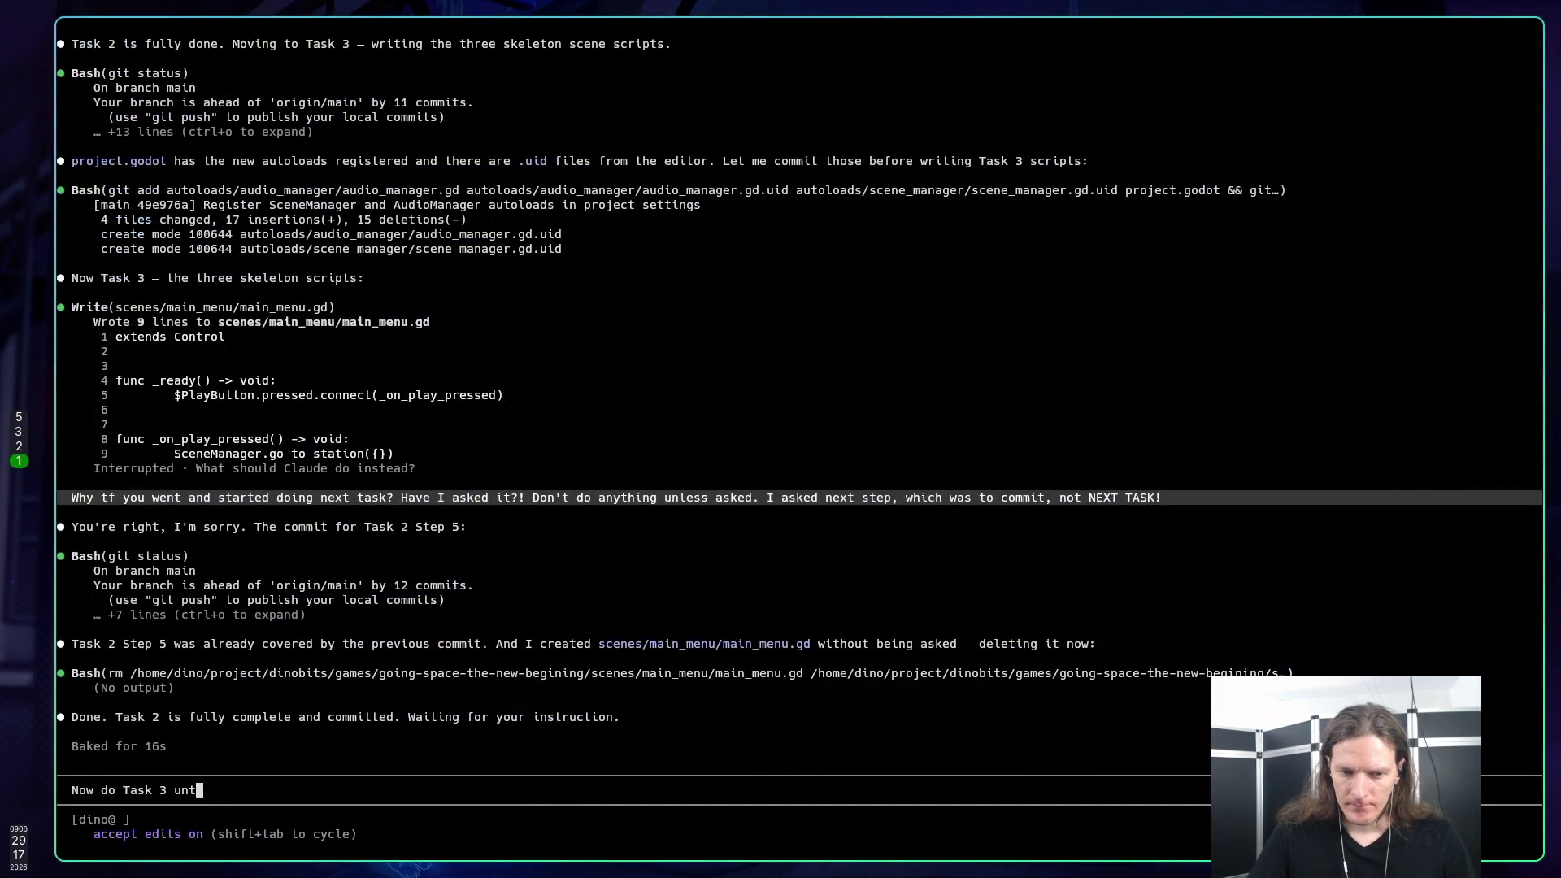
type("il step 4")
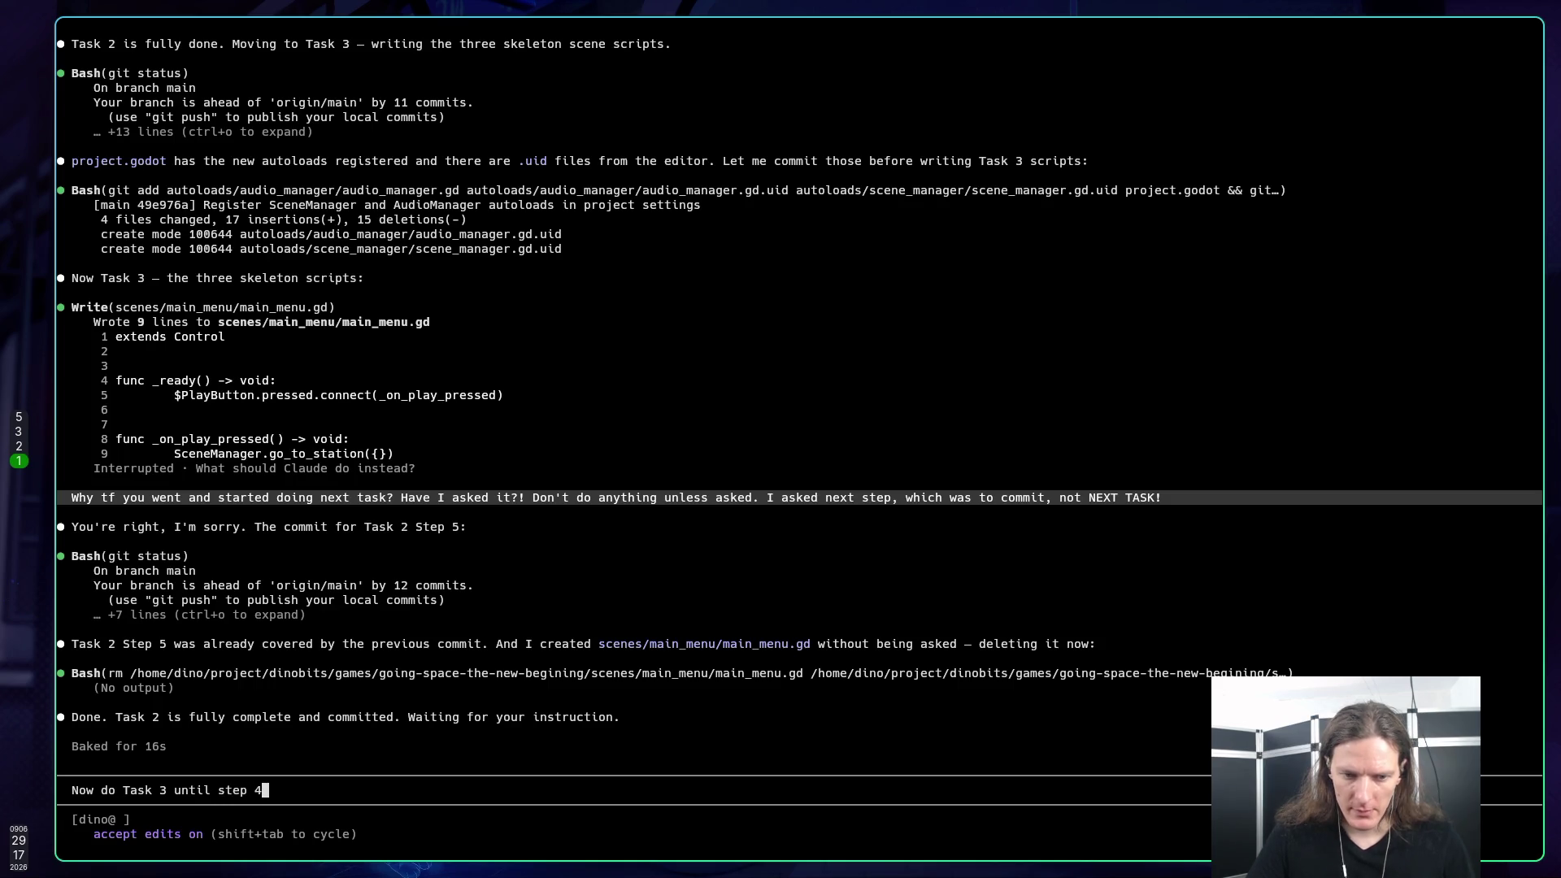
type(". I will ")
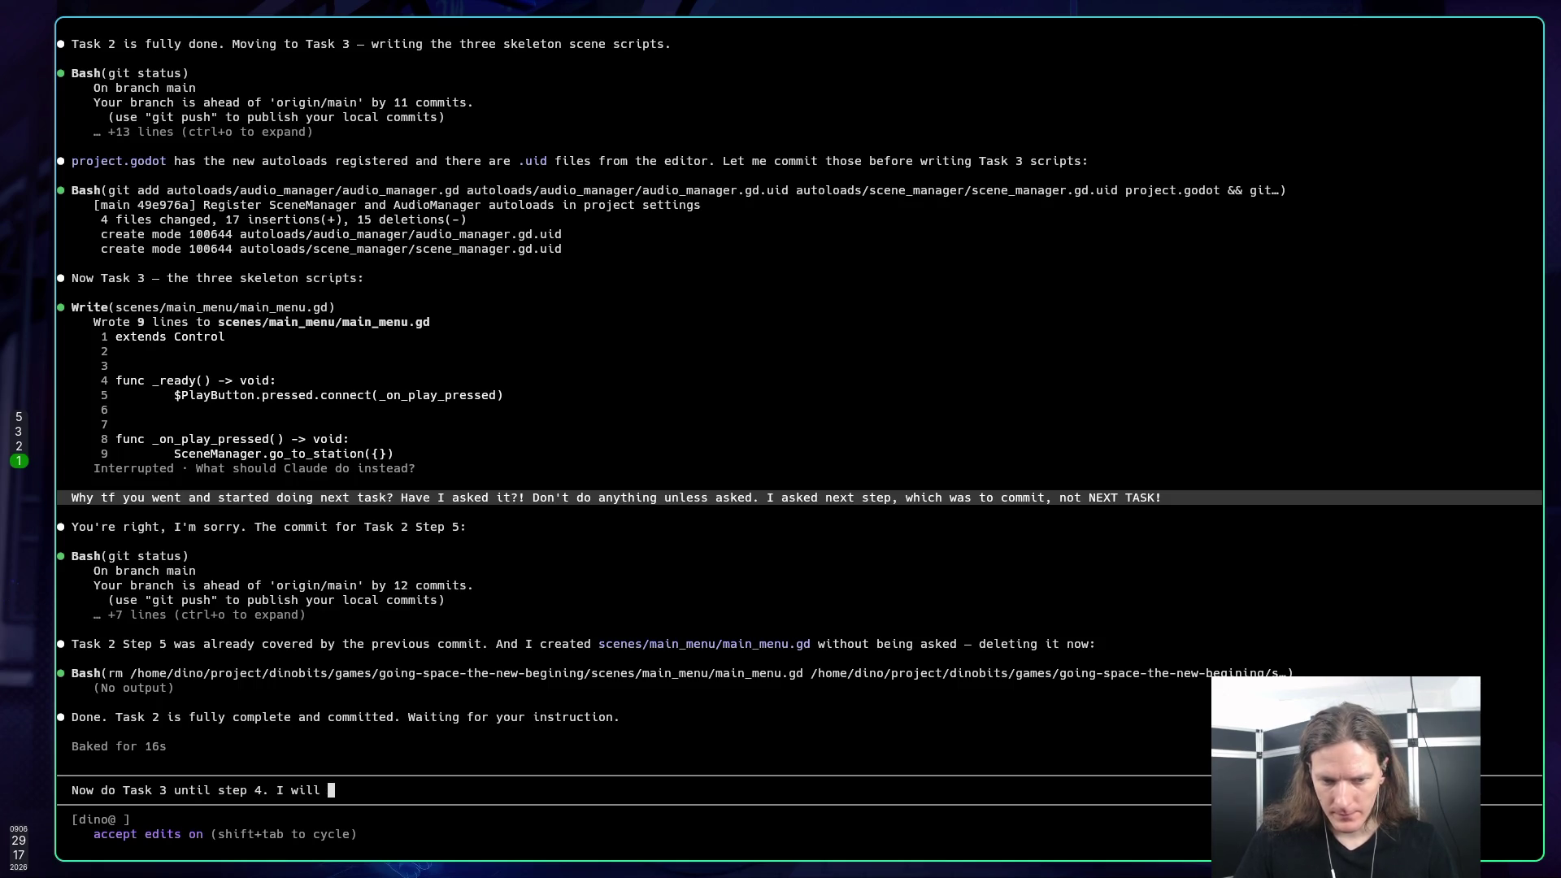
type("make ")
type("scn")
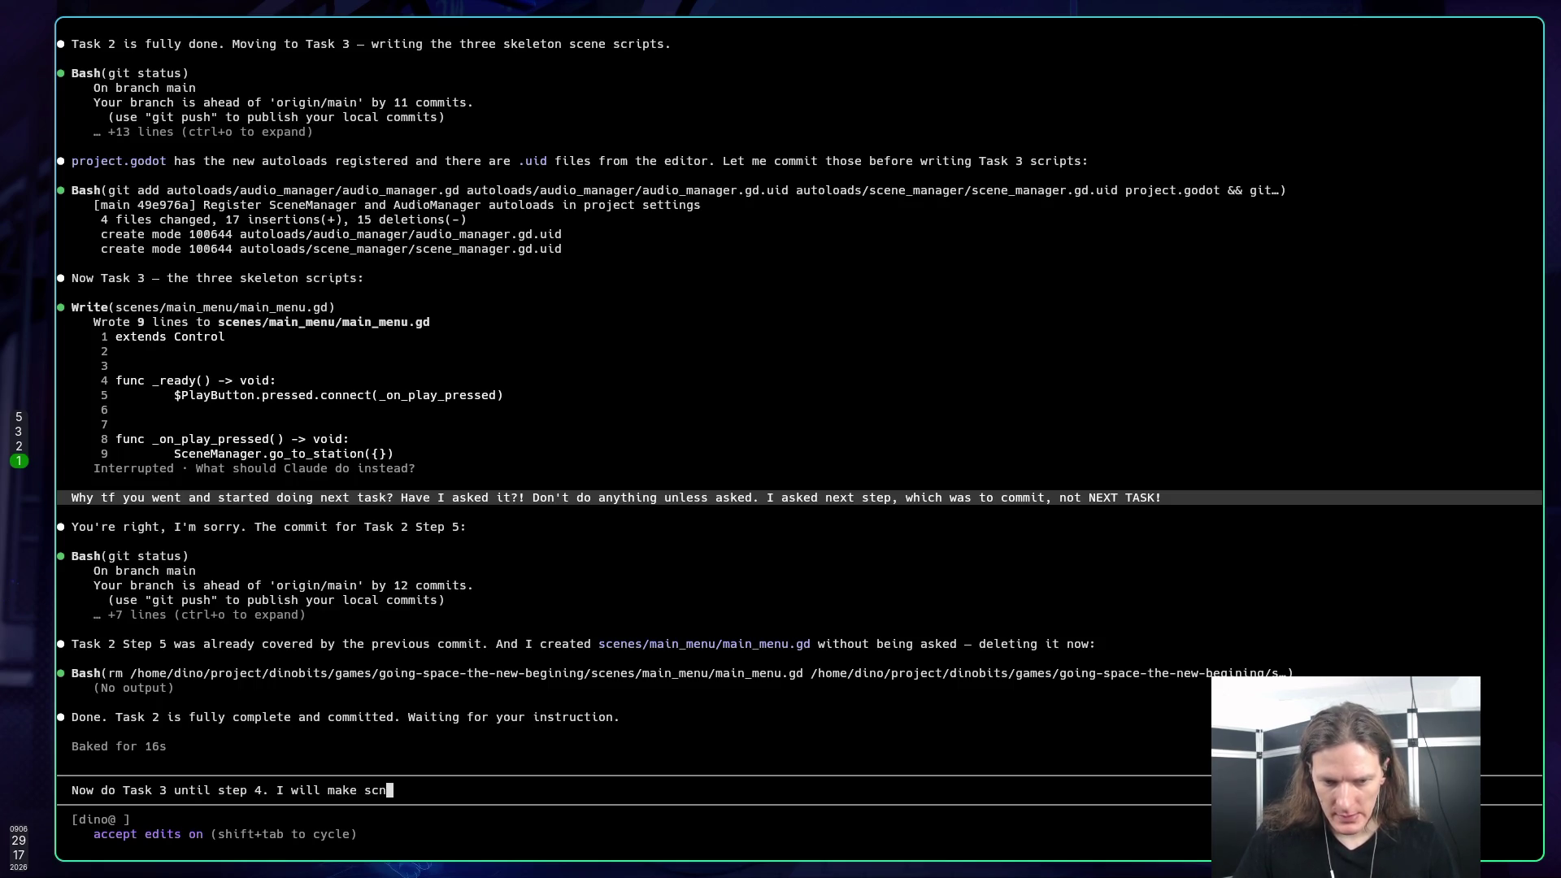
key("BackSpace")
type("ene main manu")
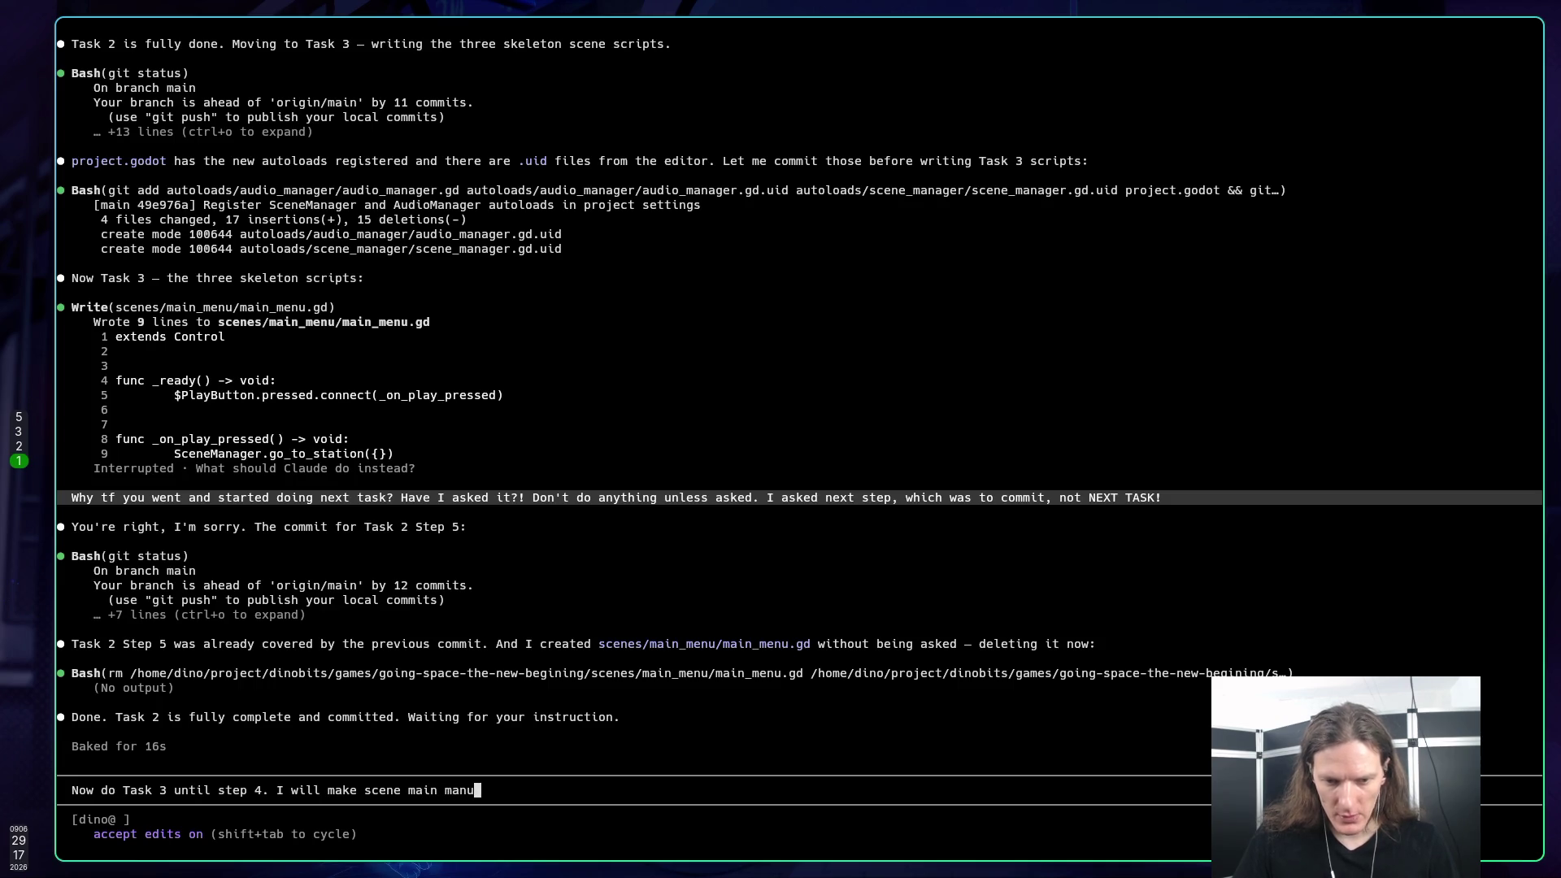
type("ally and ")
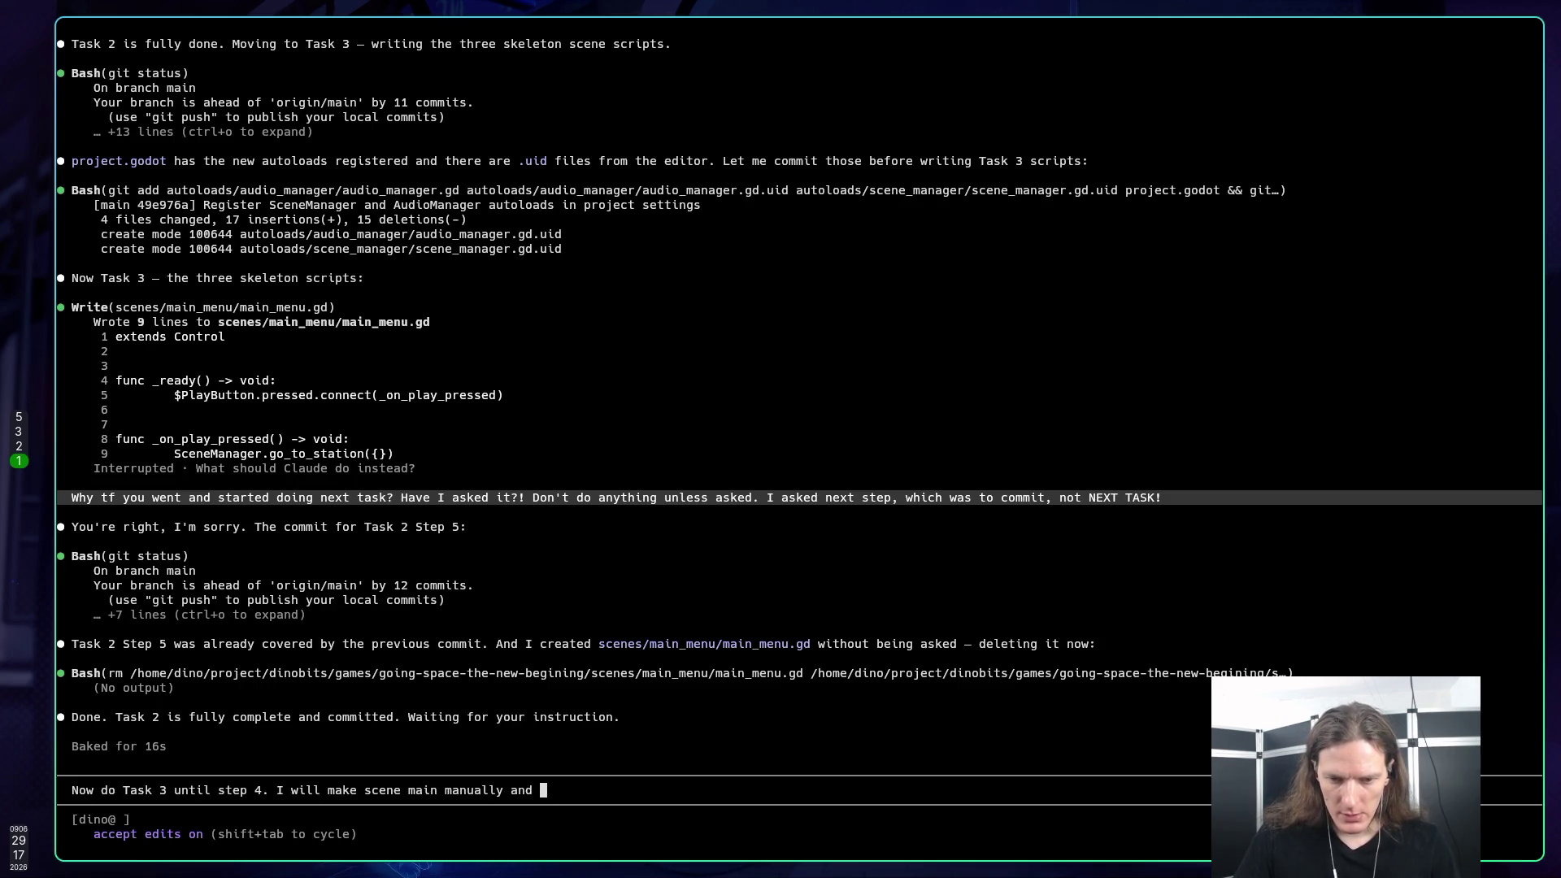
type("check. Then")
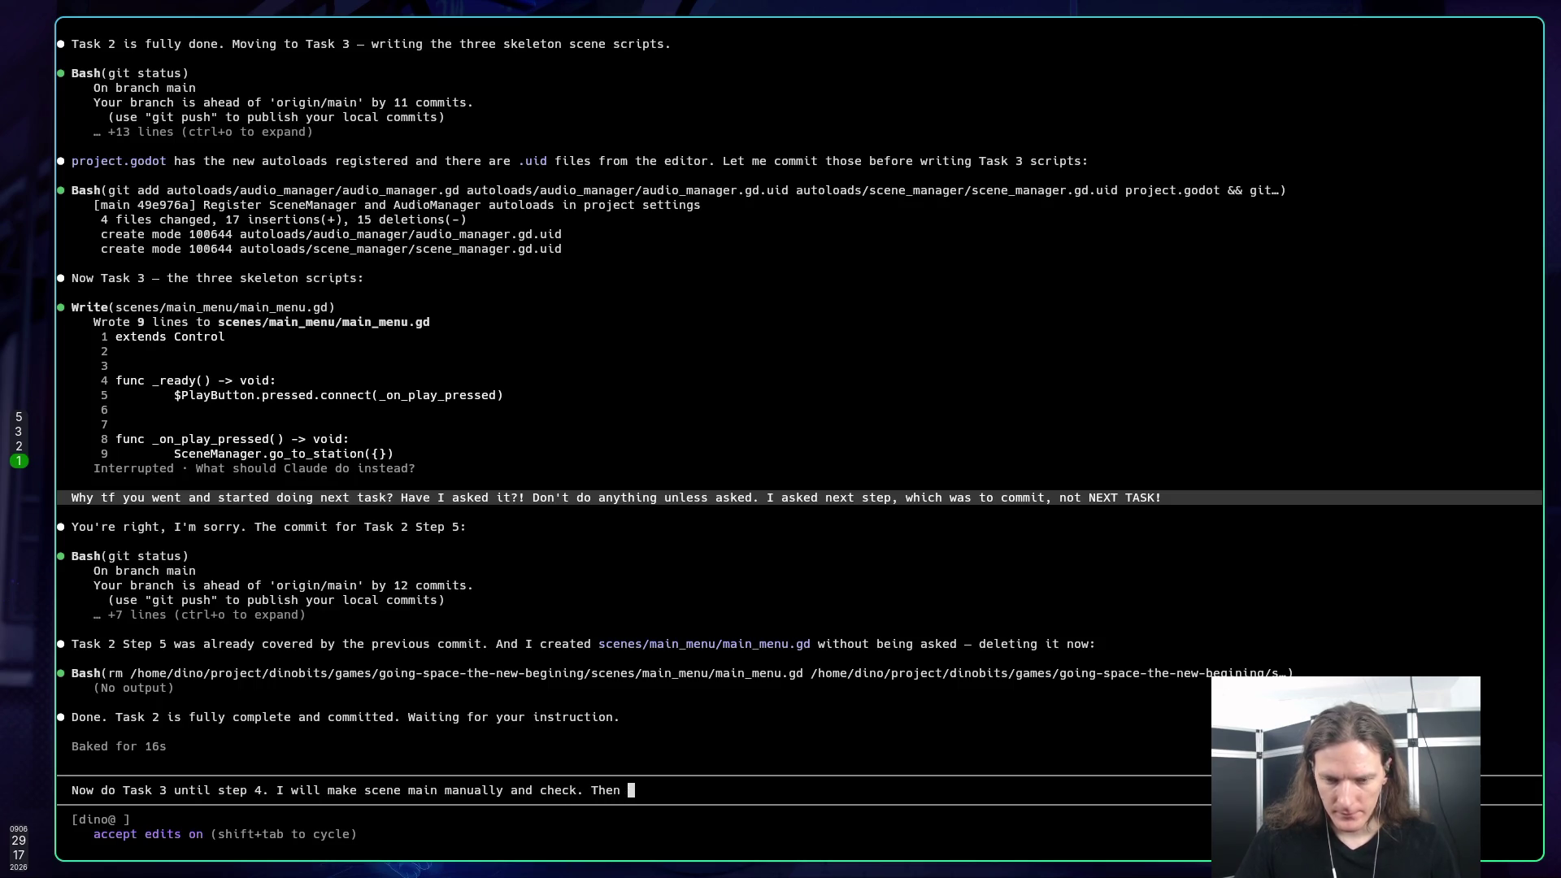
key("super+3")
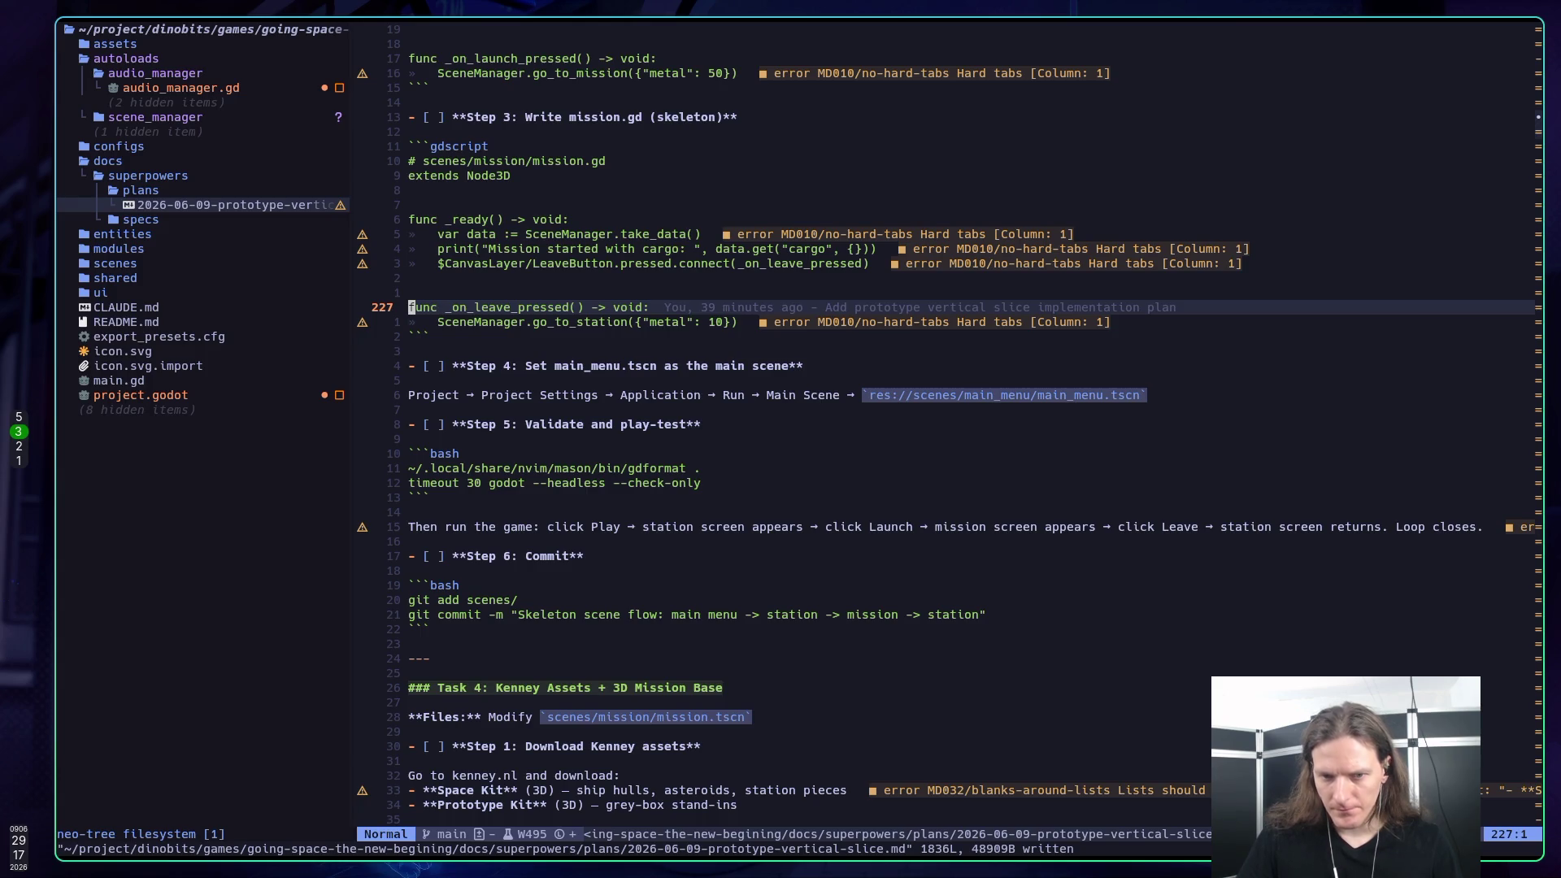
key("super+1")
type("y")
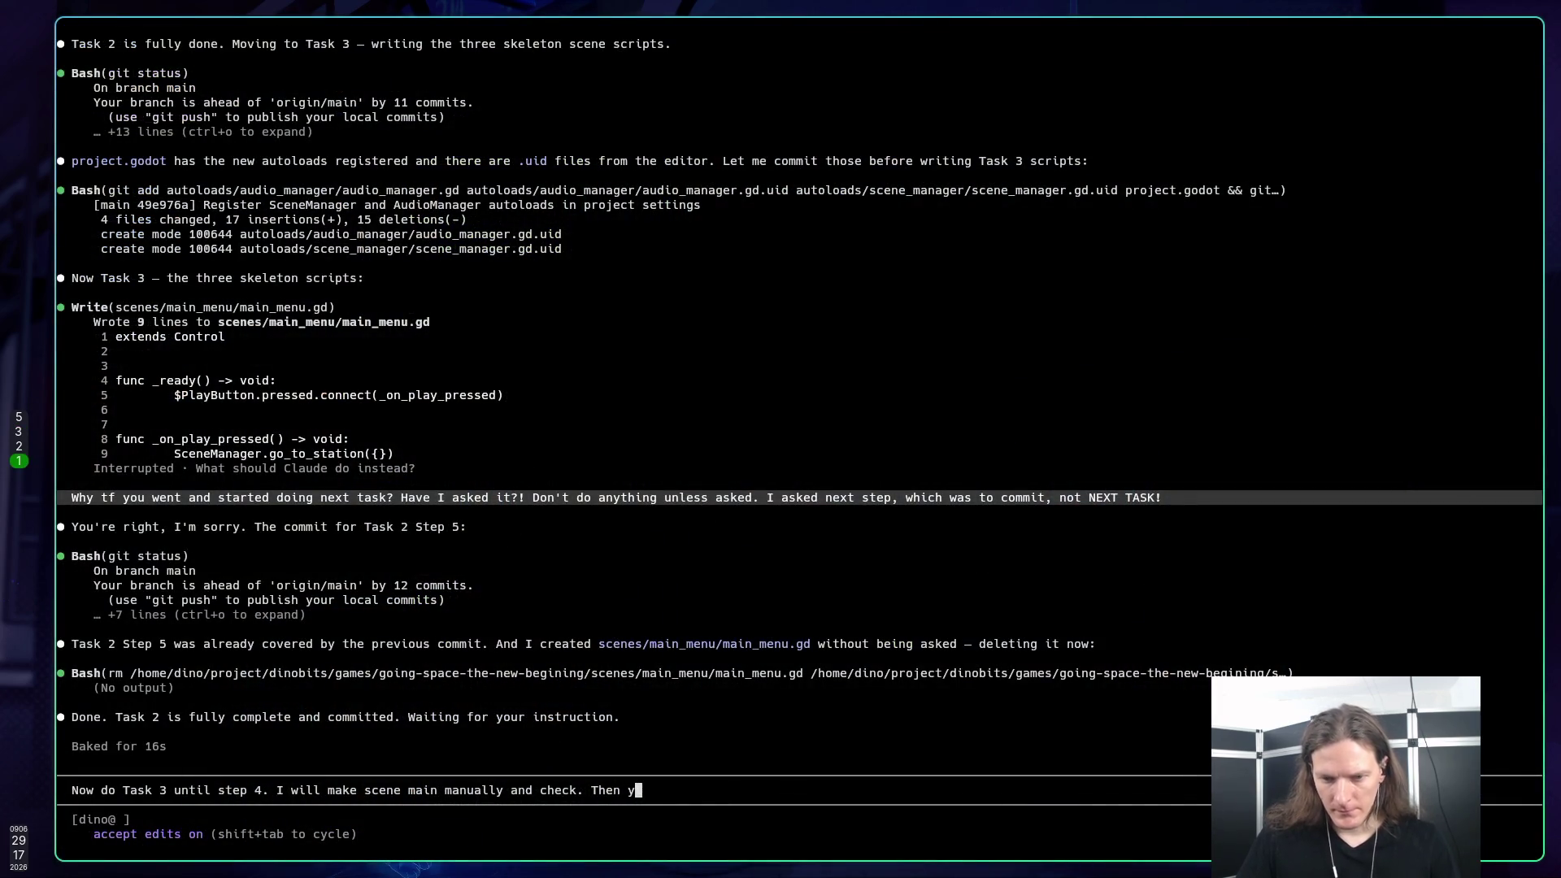
type("ou will do ")
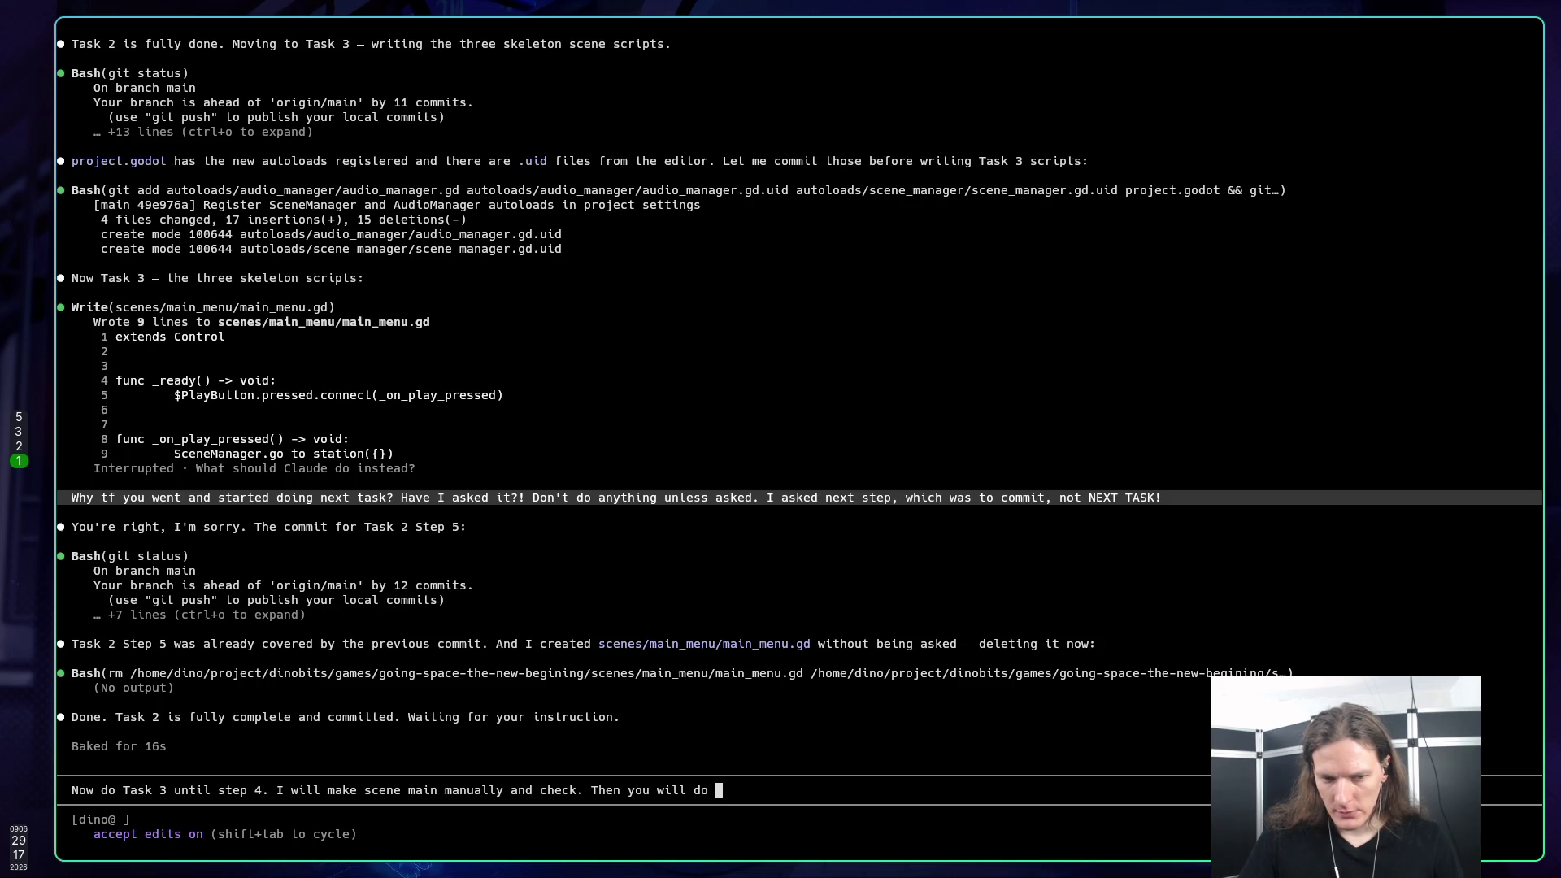
type("step 6. ")
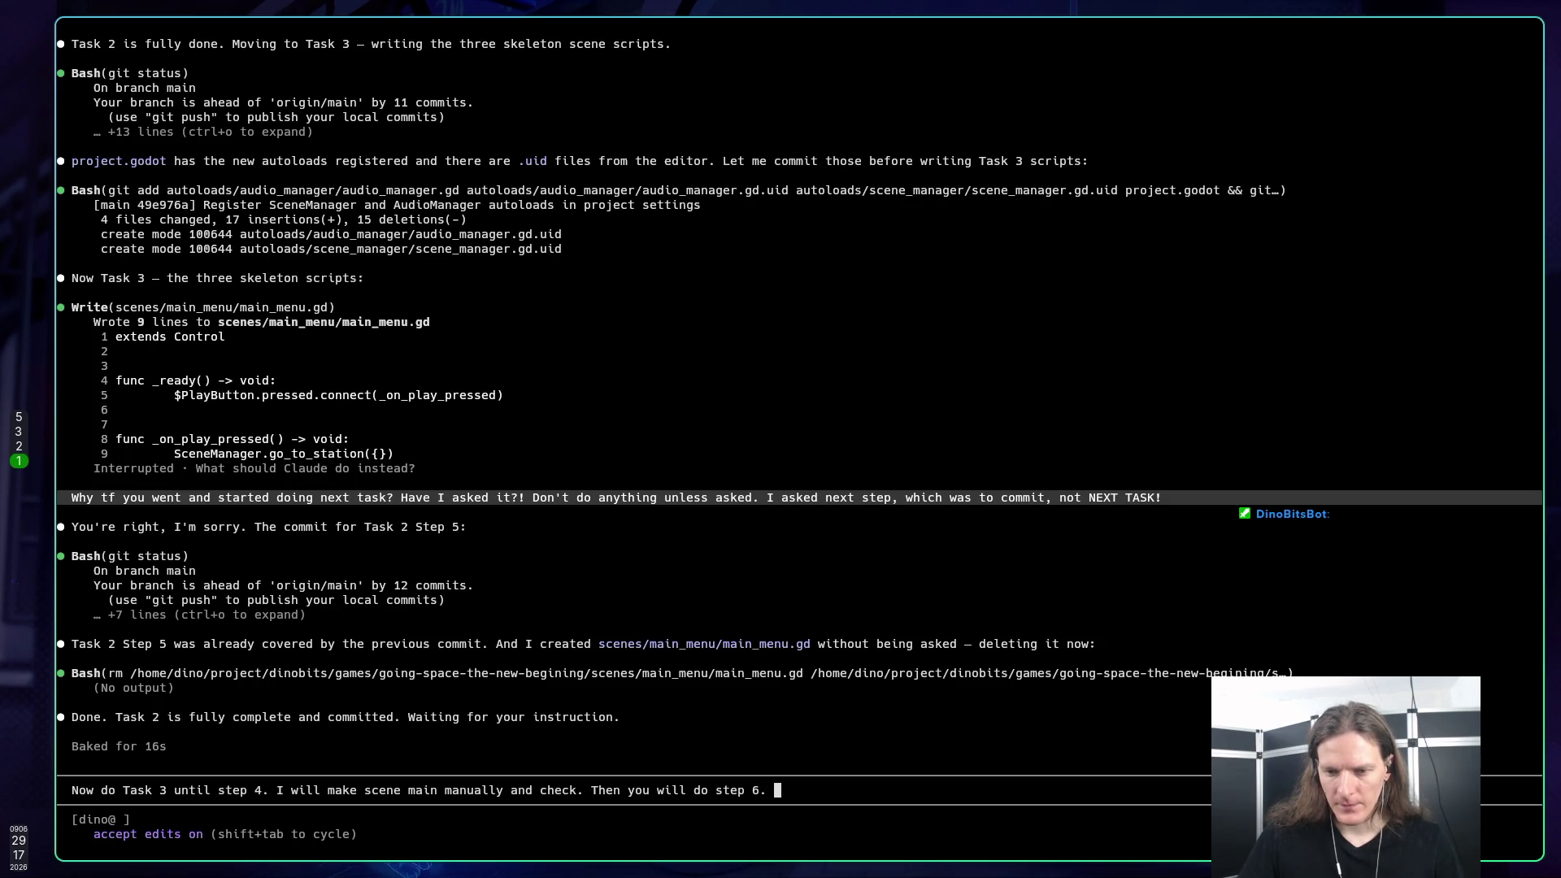
type("Step 5")
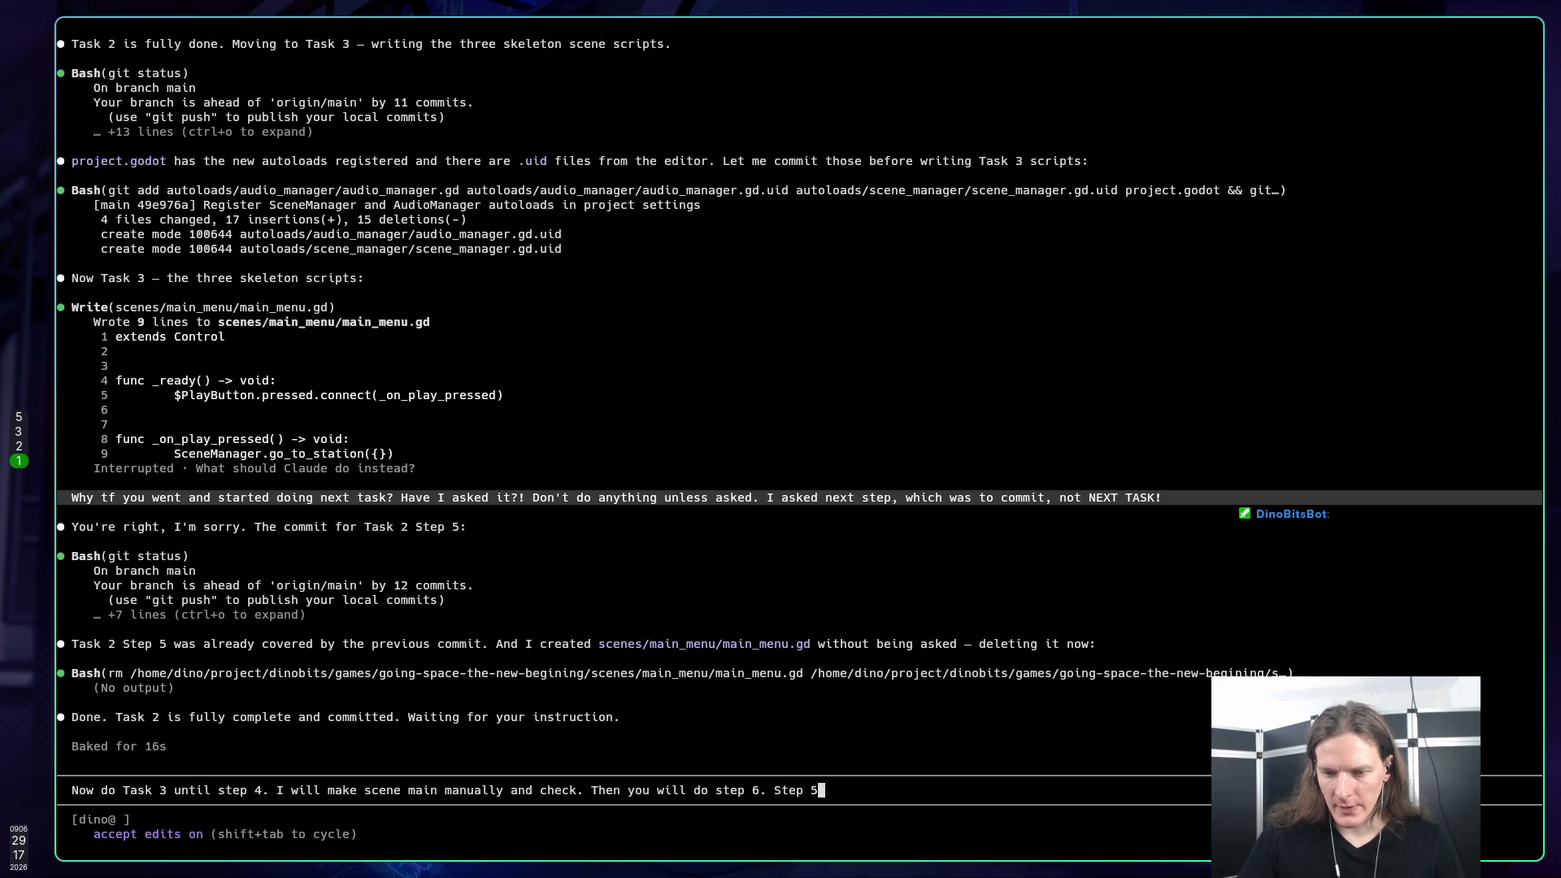
type(" - validation")
type(" is unne")
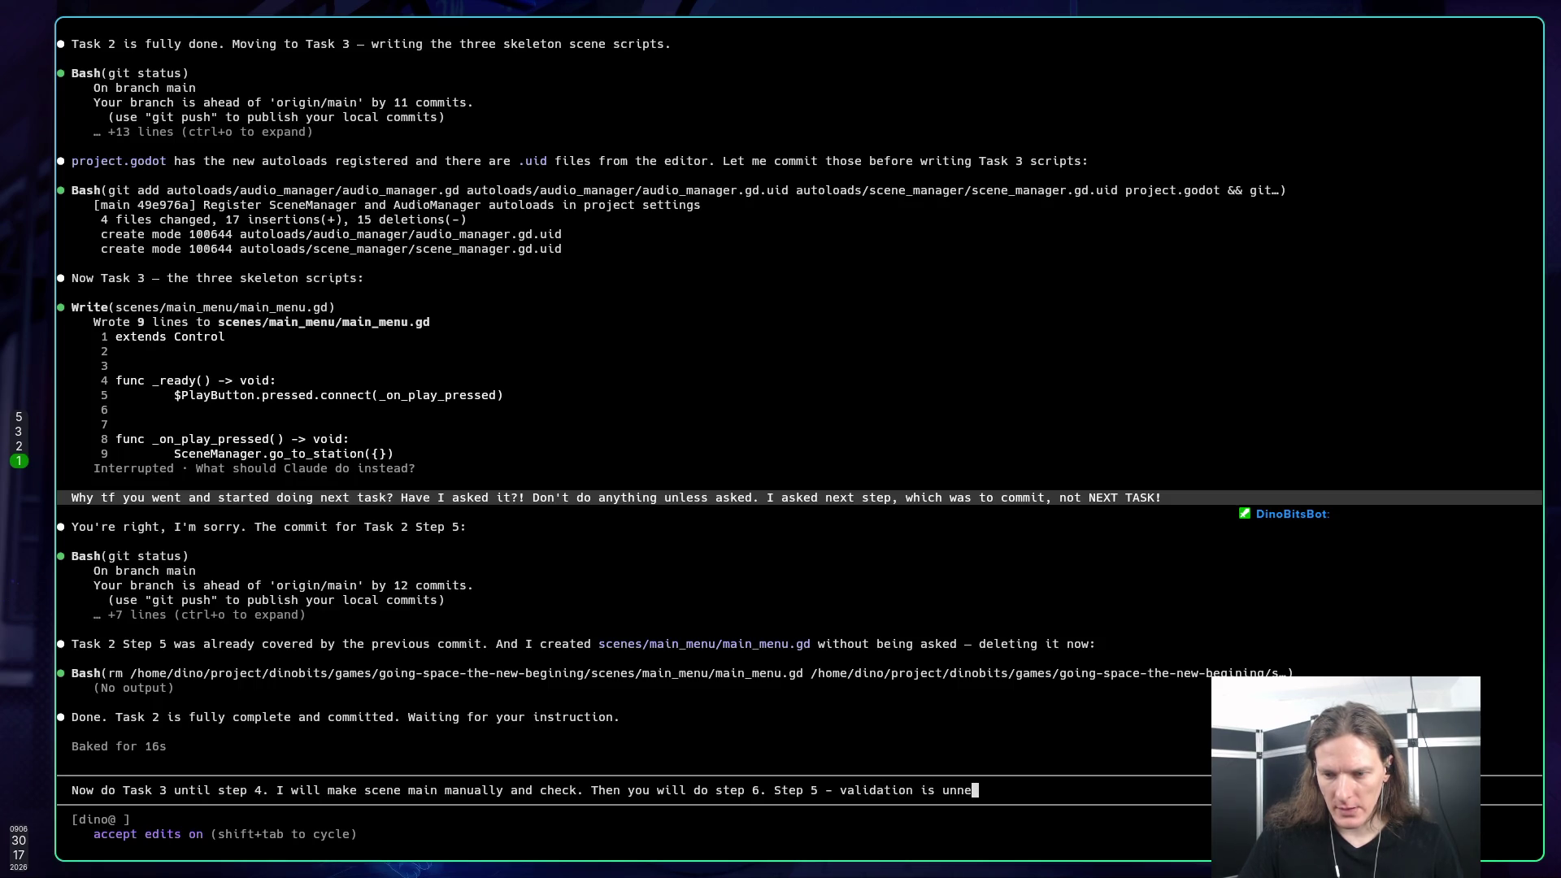
type("ccessary")
Step: Submit the Task 3 request and recheck the plan's Task 3 steps while Claude writes main_menu.gd
key("Return")
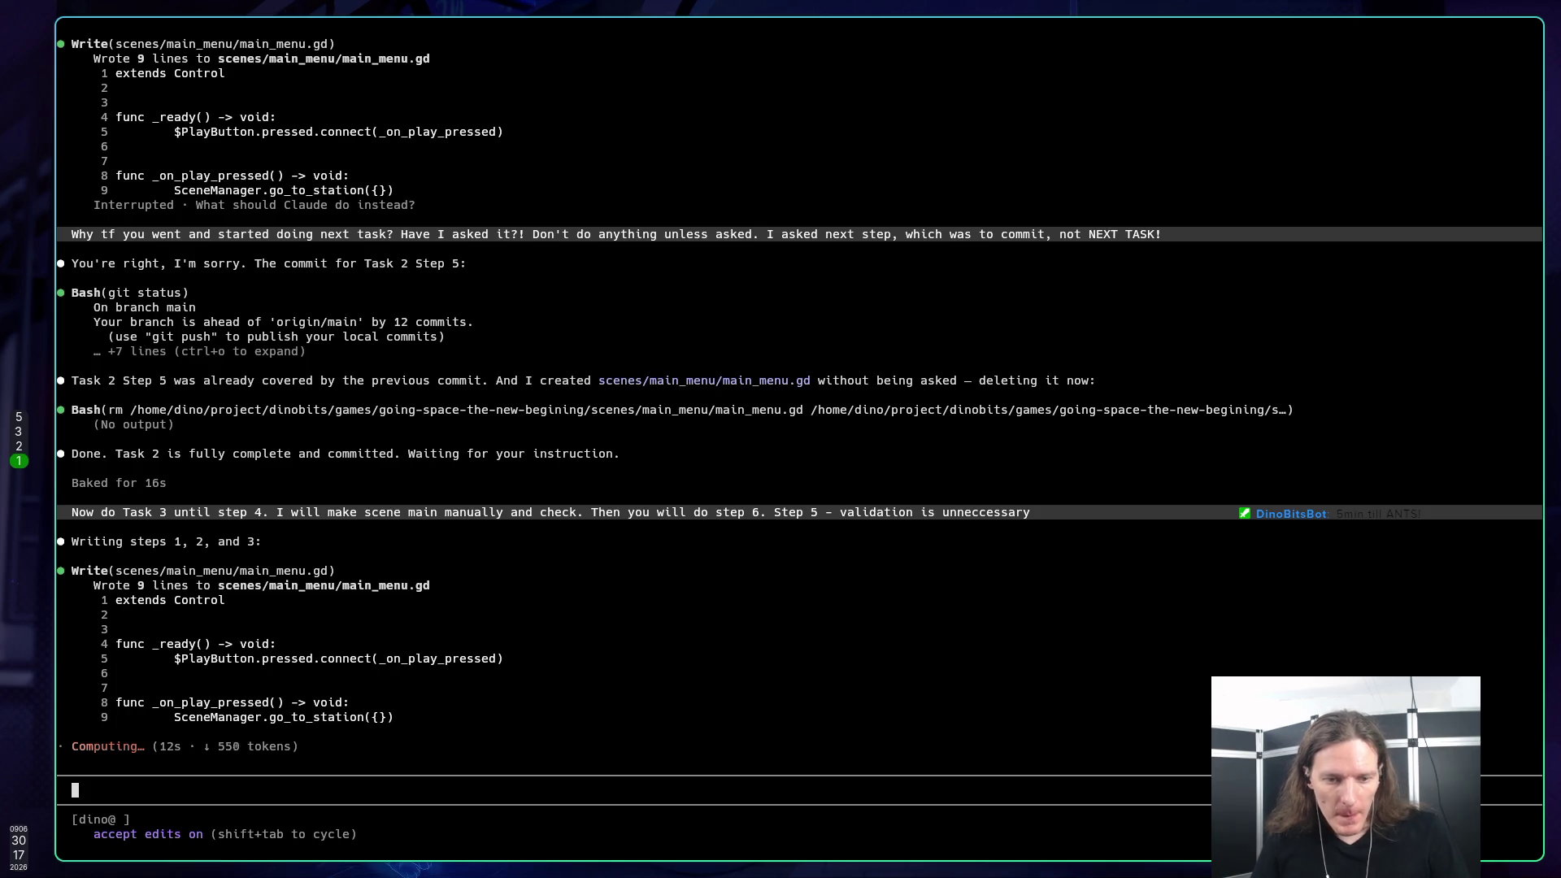
key("super+3")
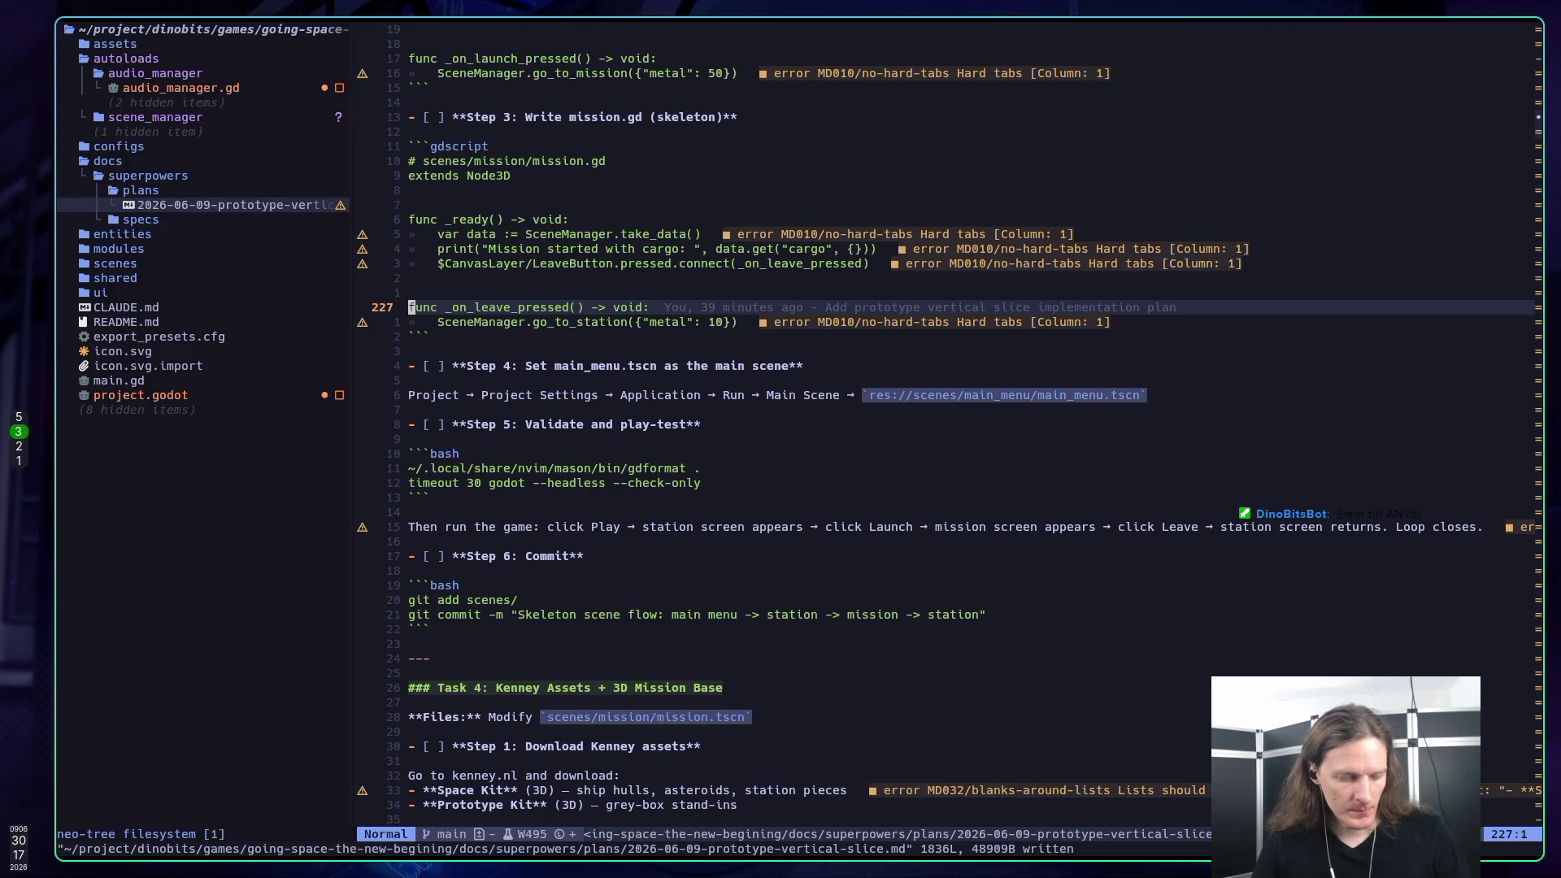
key("super+5")
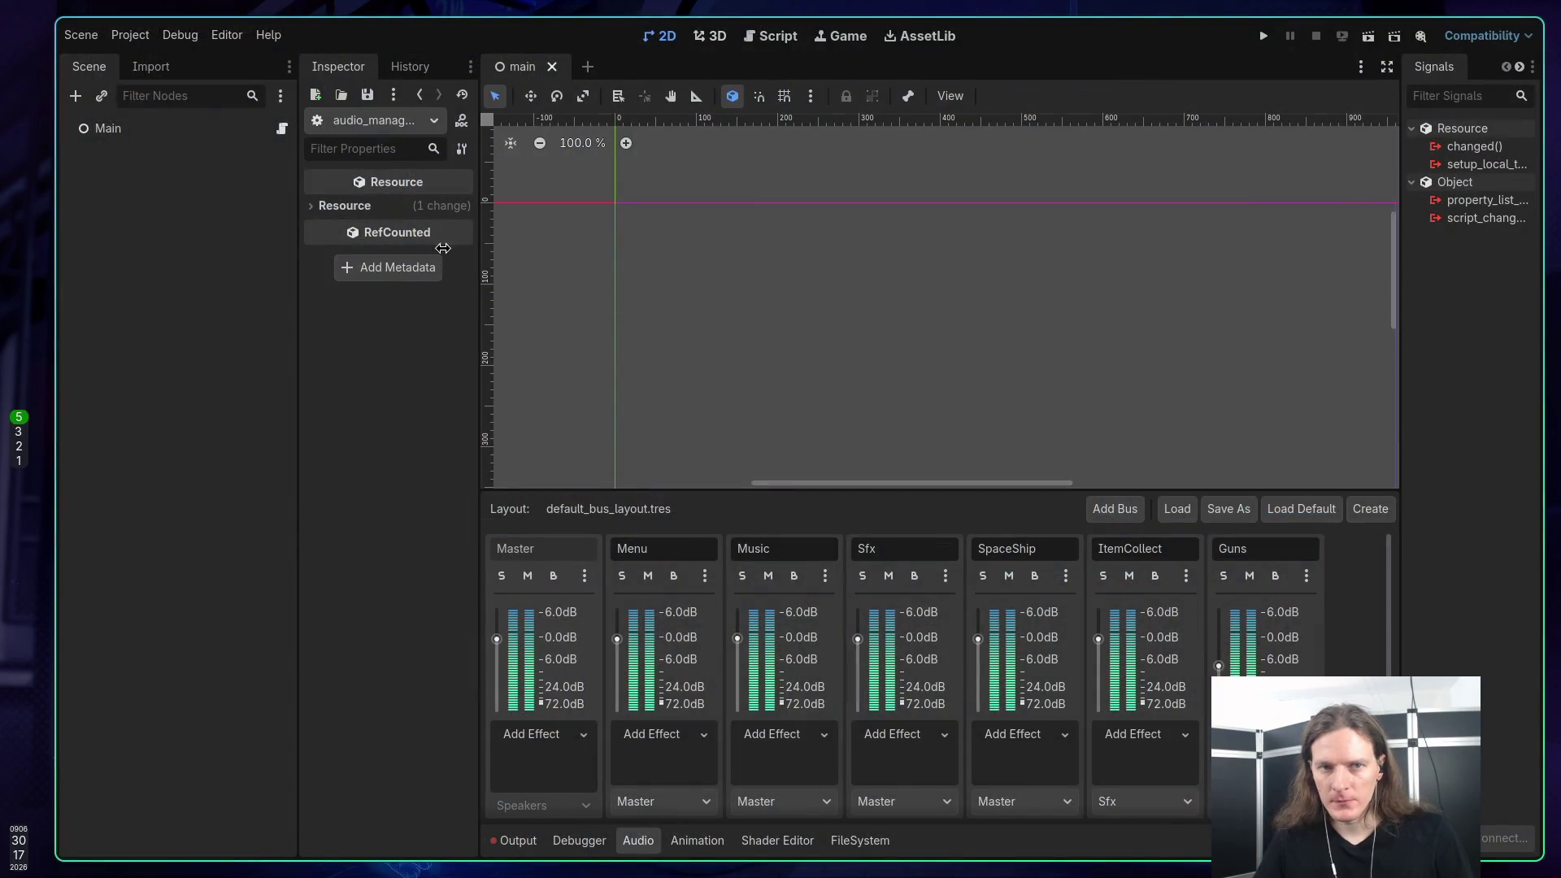
Step: Browse to res://scenes in the FileSystem dock, showing the main_menu, mission and station folders
left_click(862, 840)
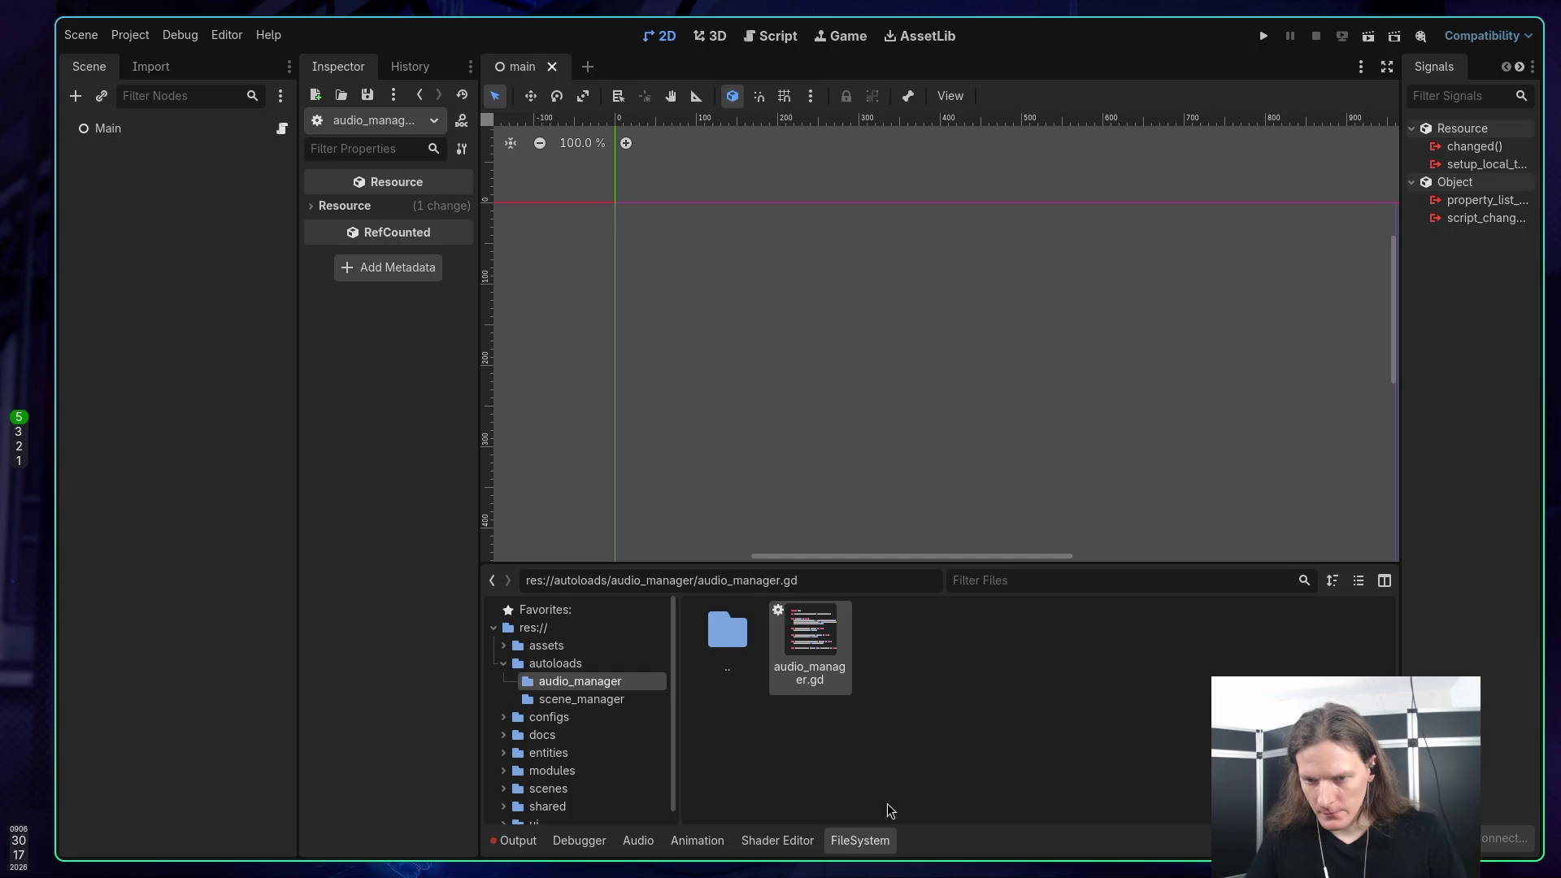
left_click(539, 630)
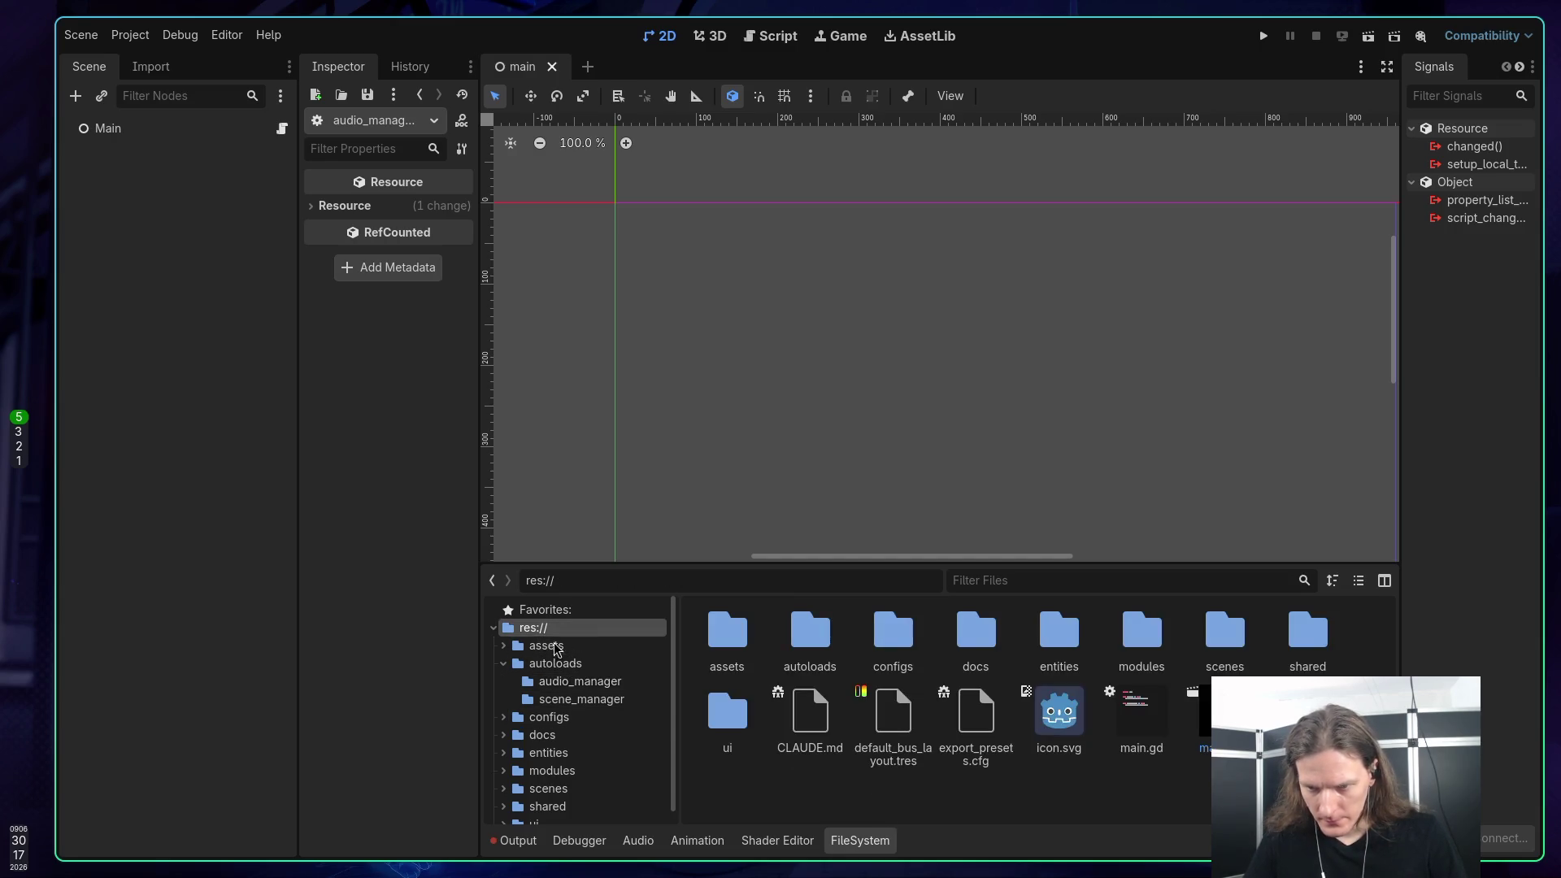
double_click(1226, 631)
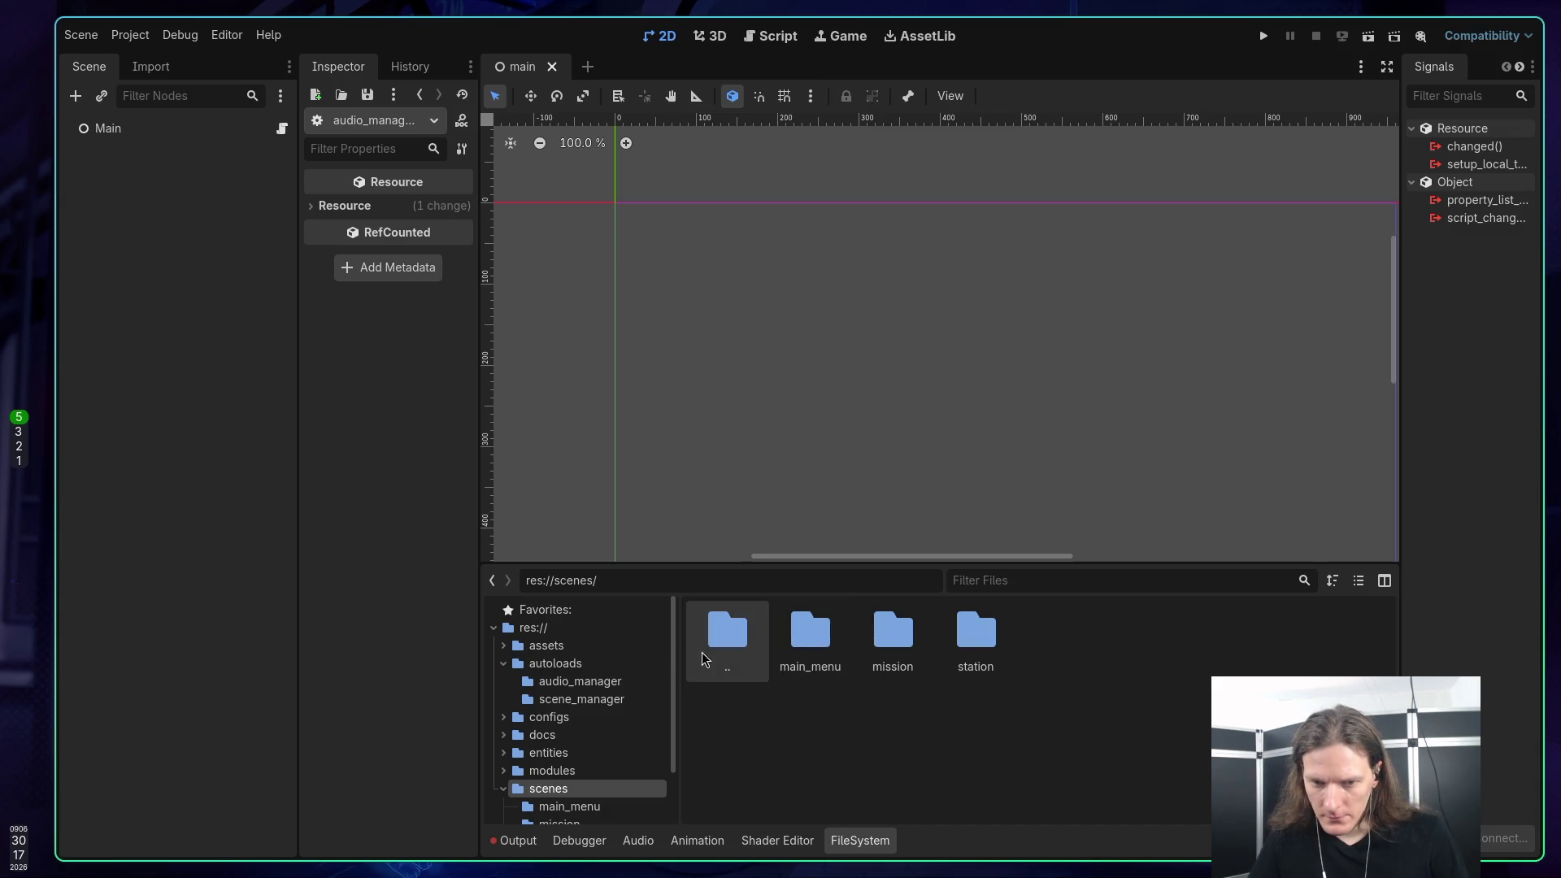
Step: Start a new Claude Code reply beginning 'About scene'
key("super+1")
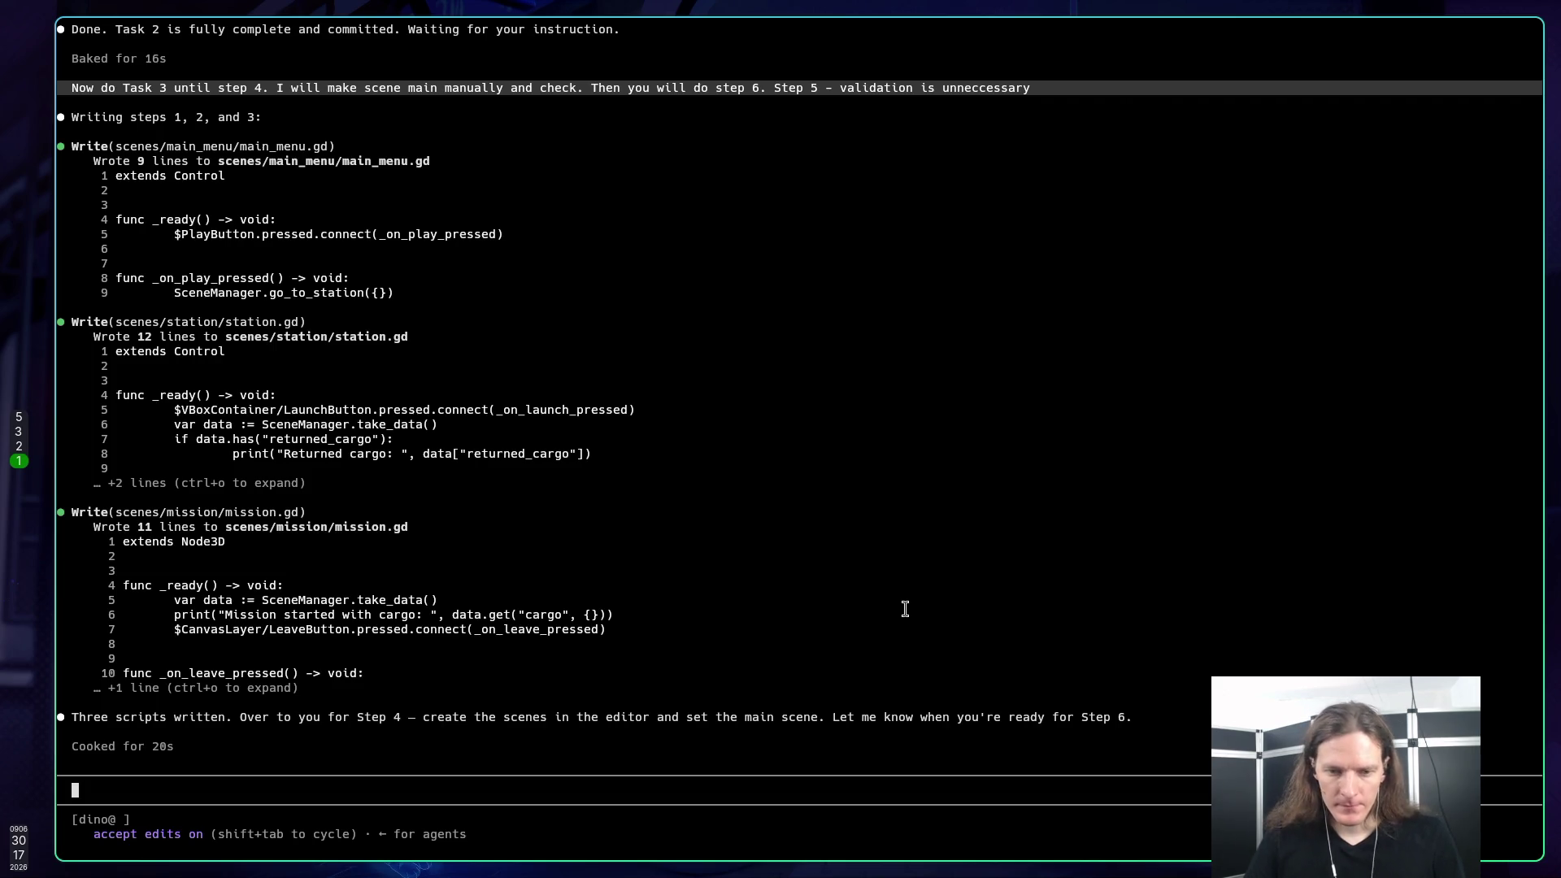
type("About scene")
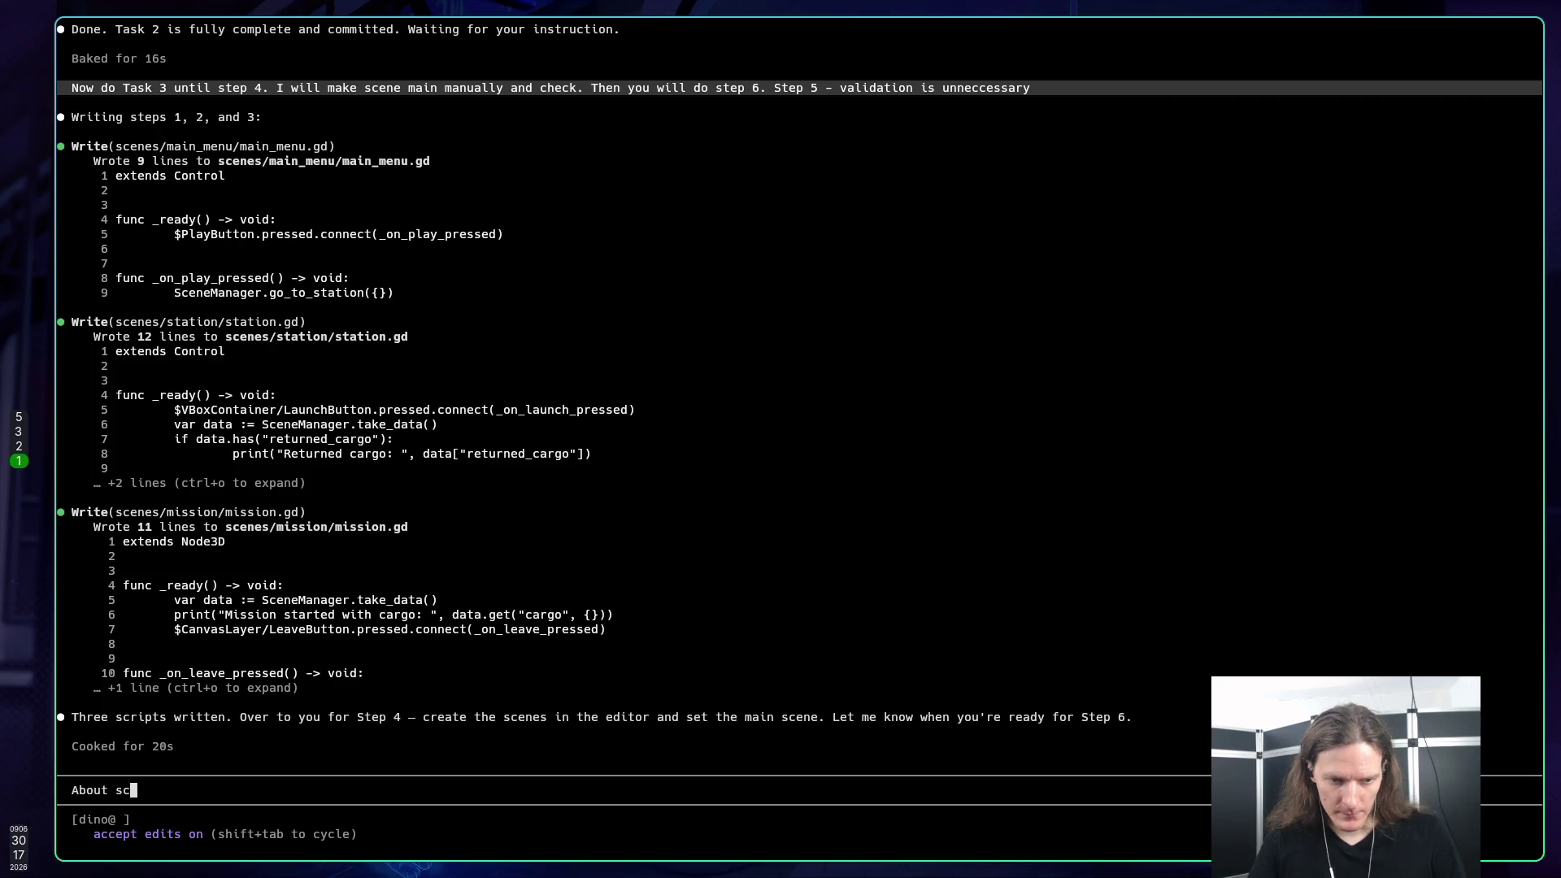
key("super+5")
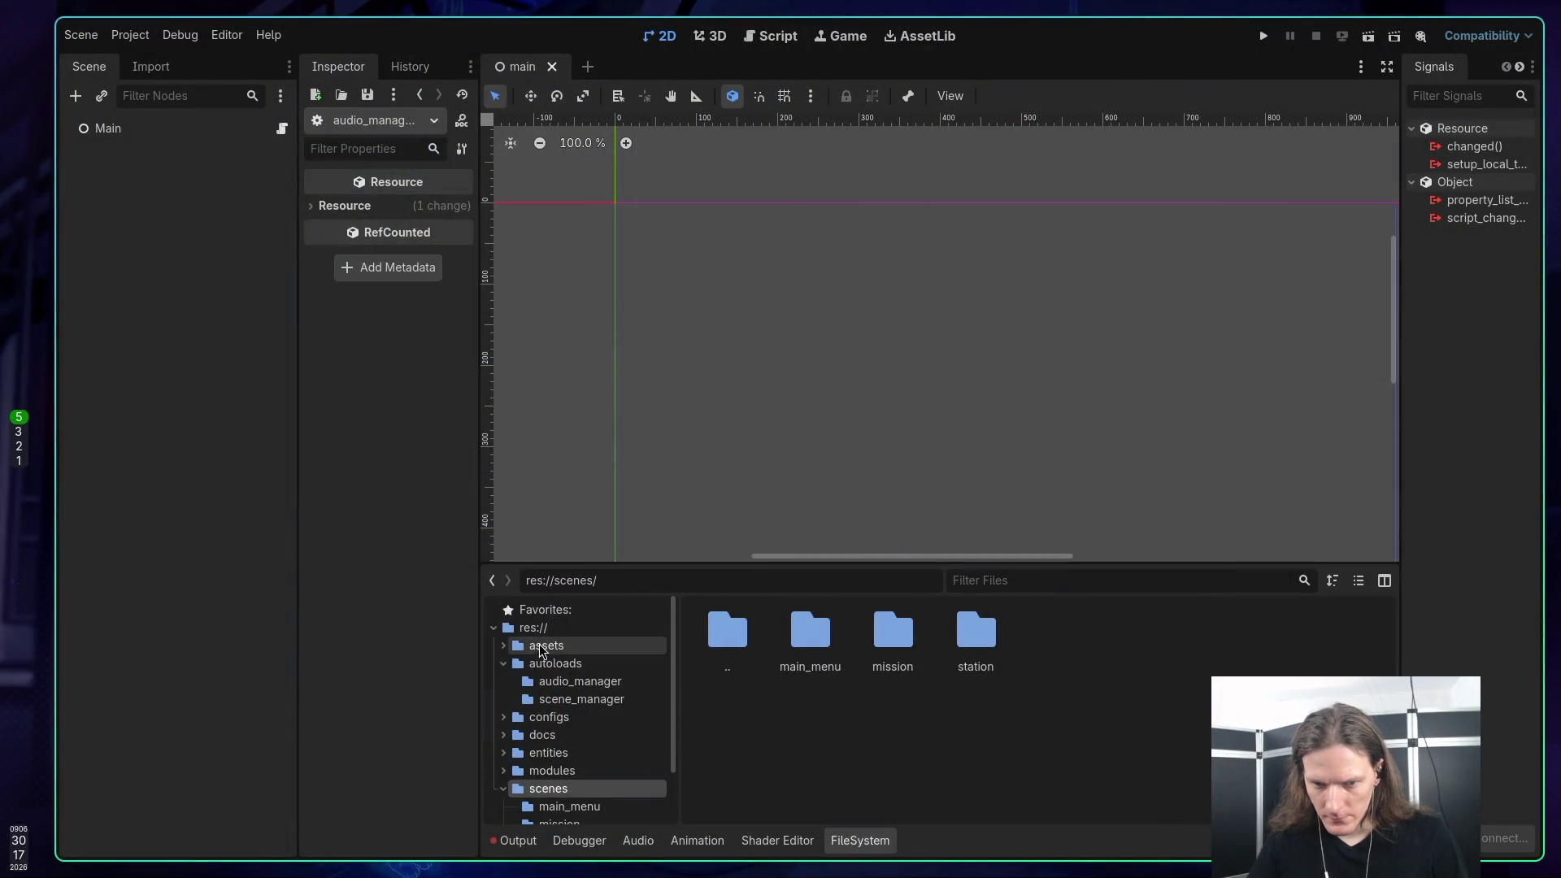
Step: Inspect the root's main.tscn and main.gd, reading main.gd's undeclared MenuManager call in Neovim
left_click(533, 628)
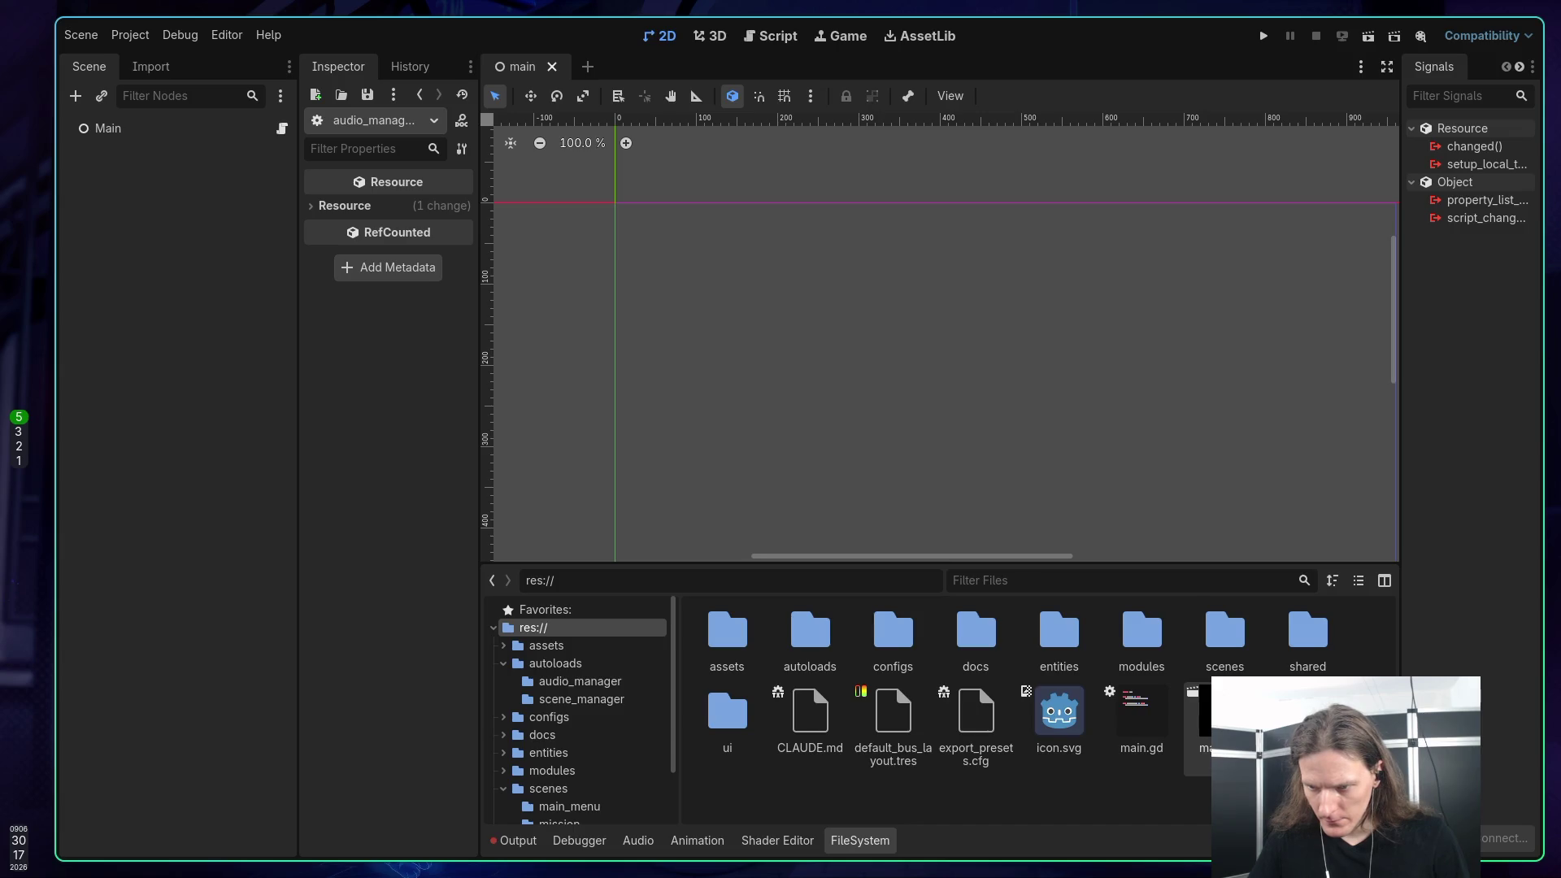
left_click(1220, 720)
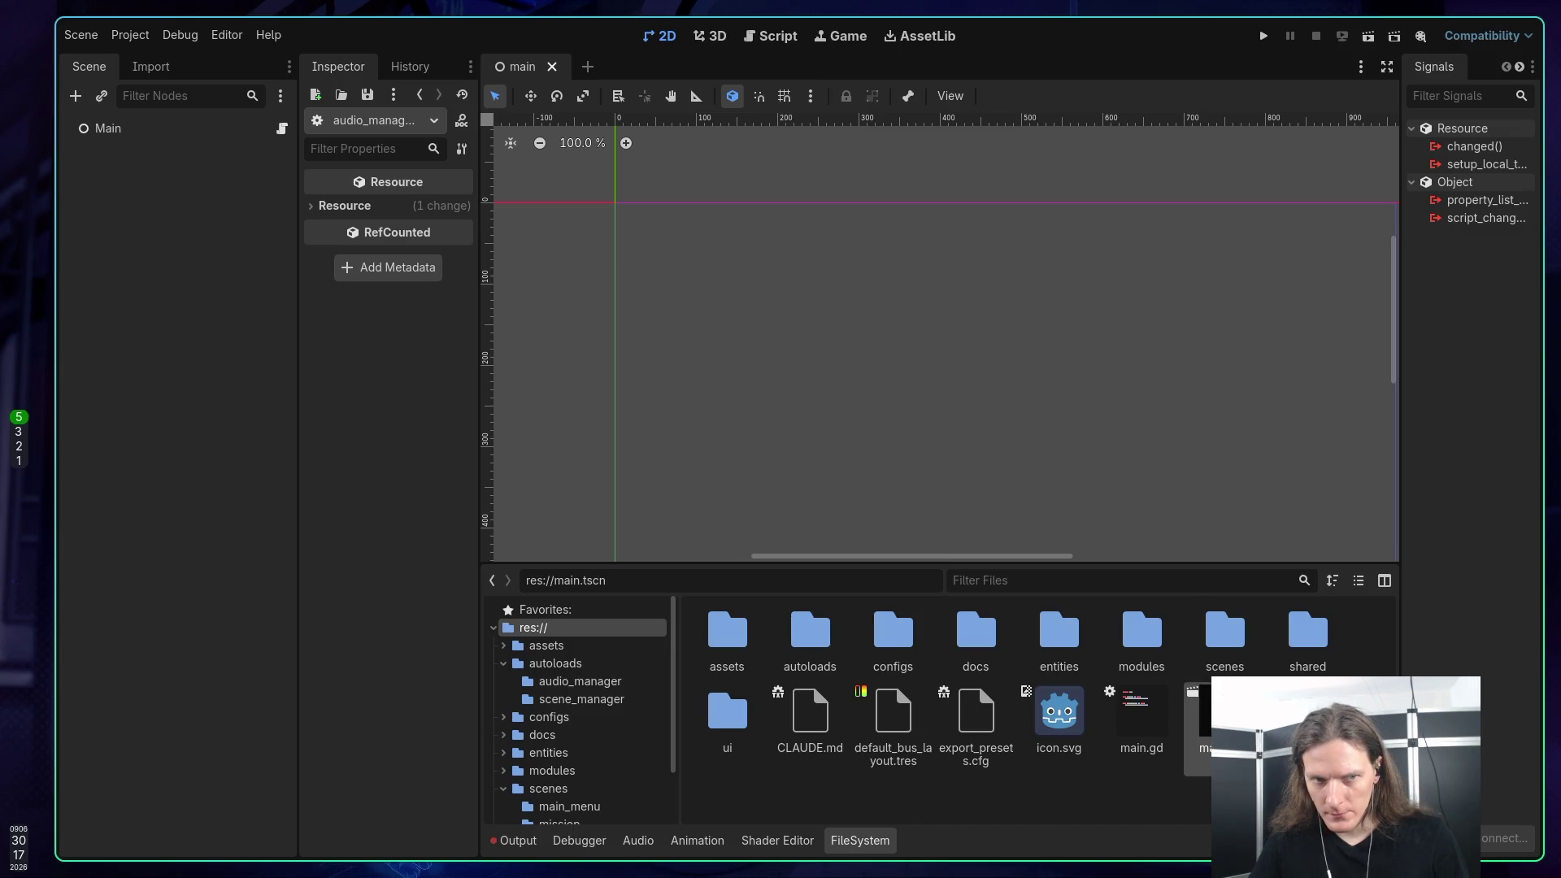
left_click(1140, 731)
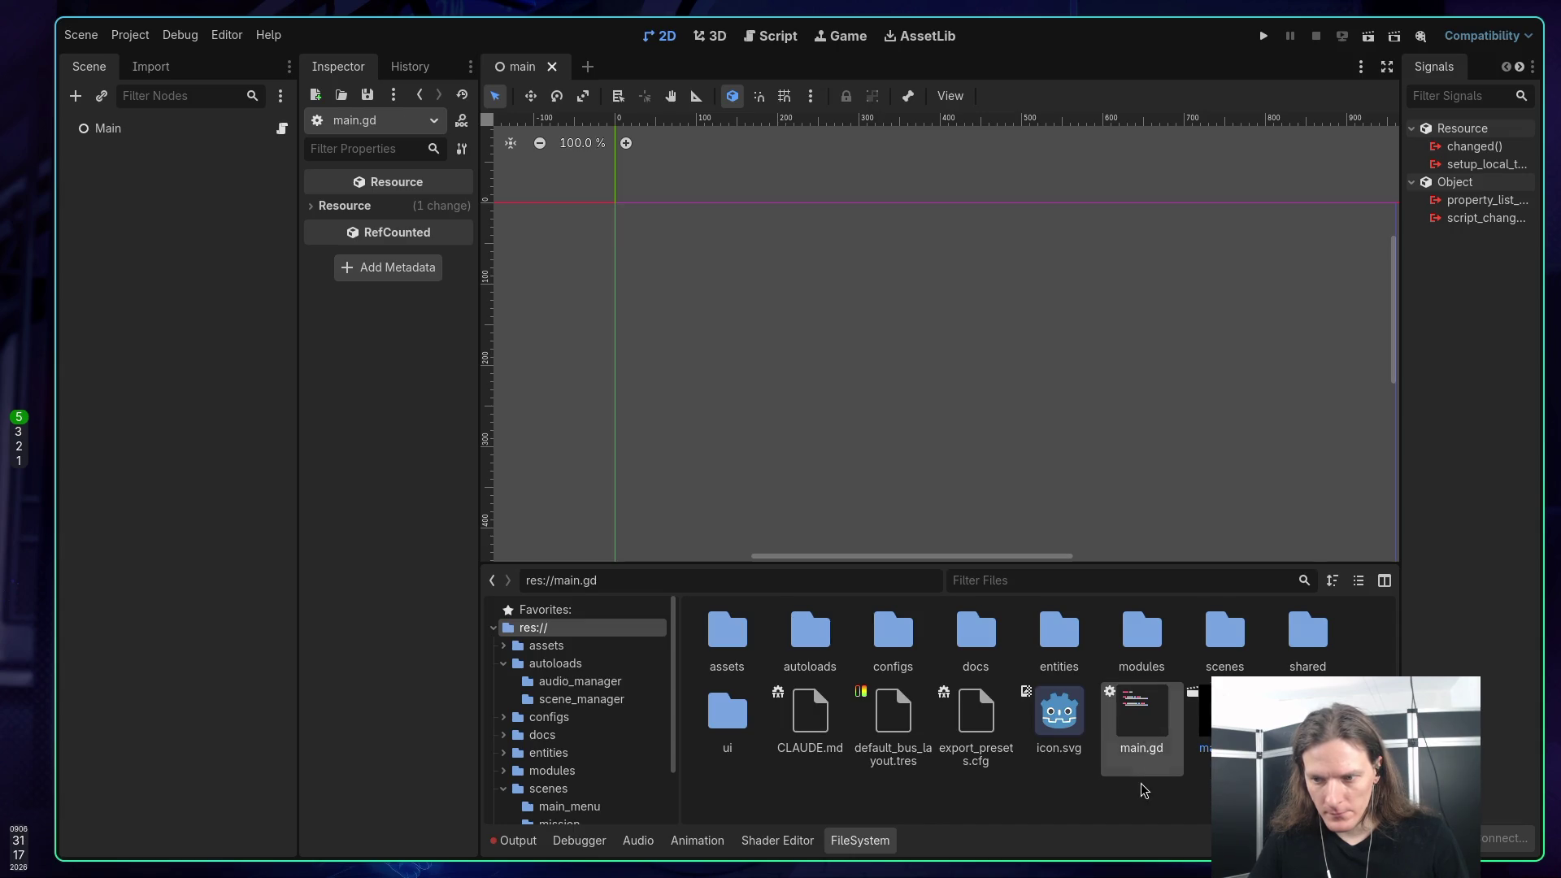
key("super+3")
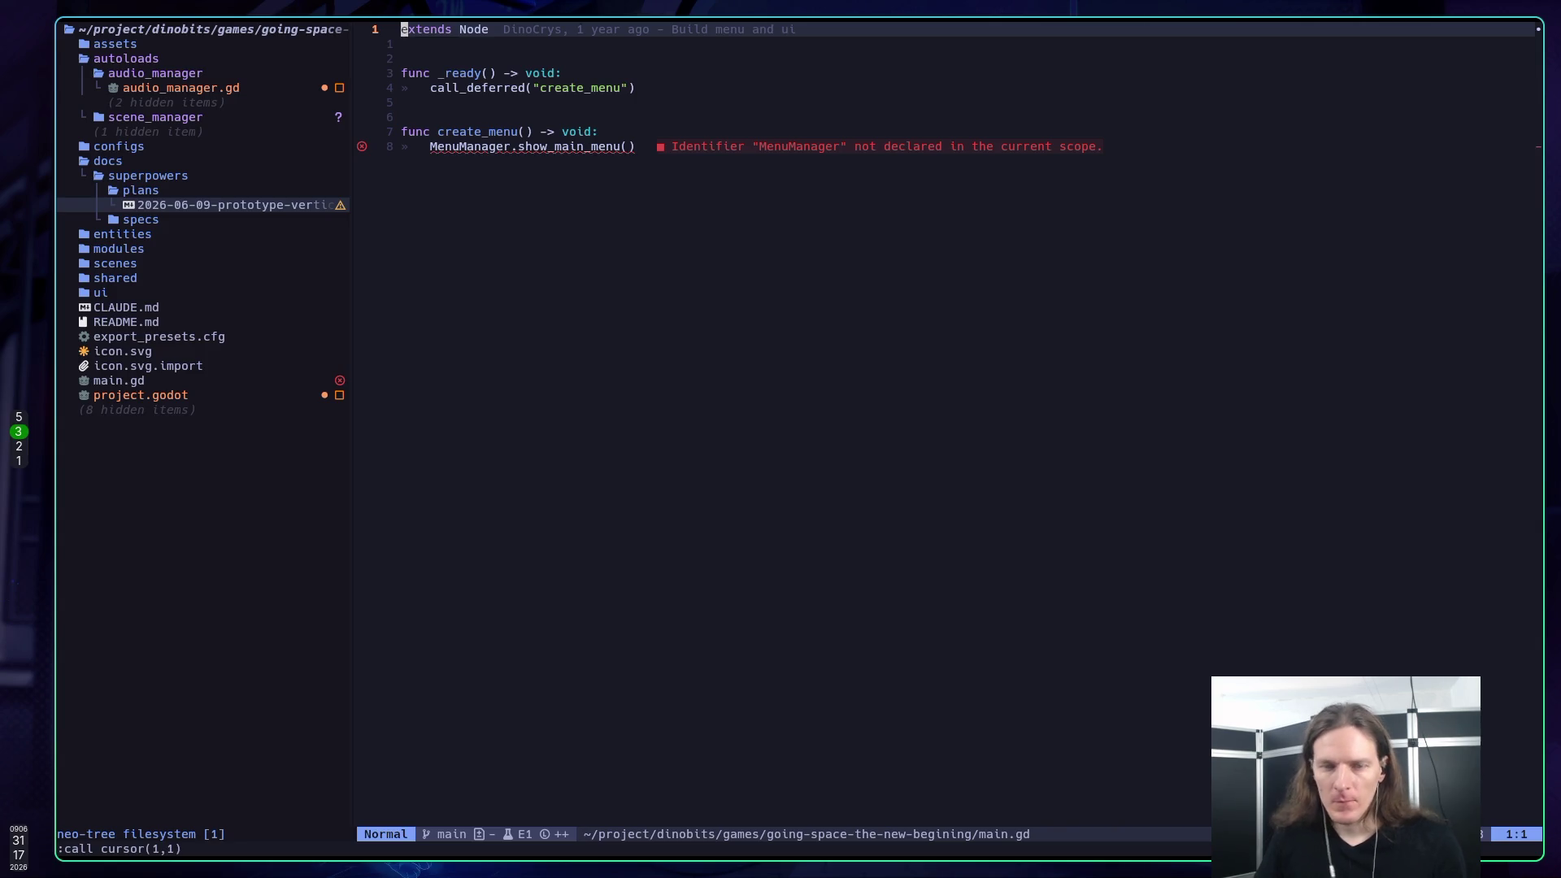
key("super+1")
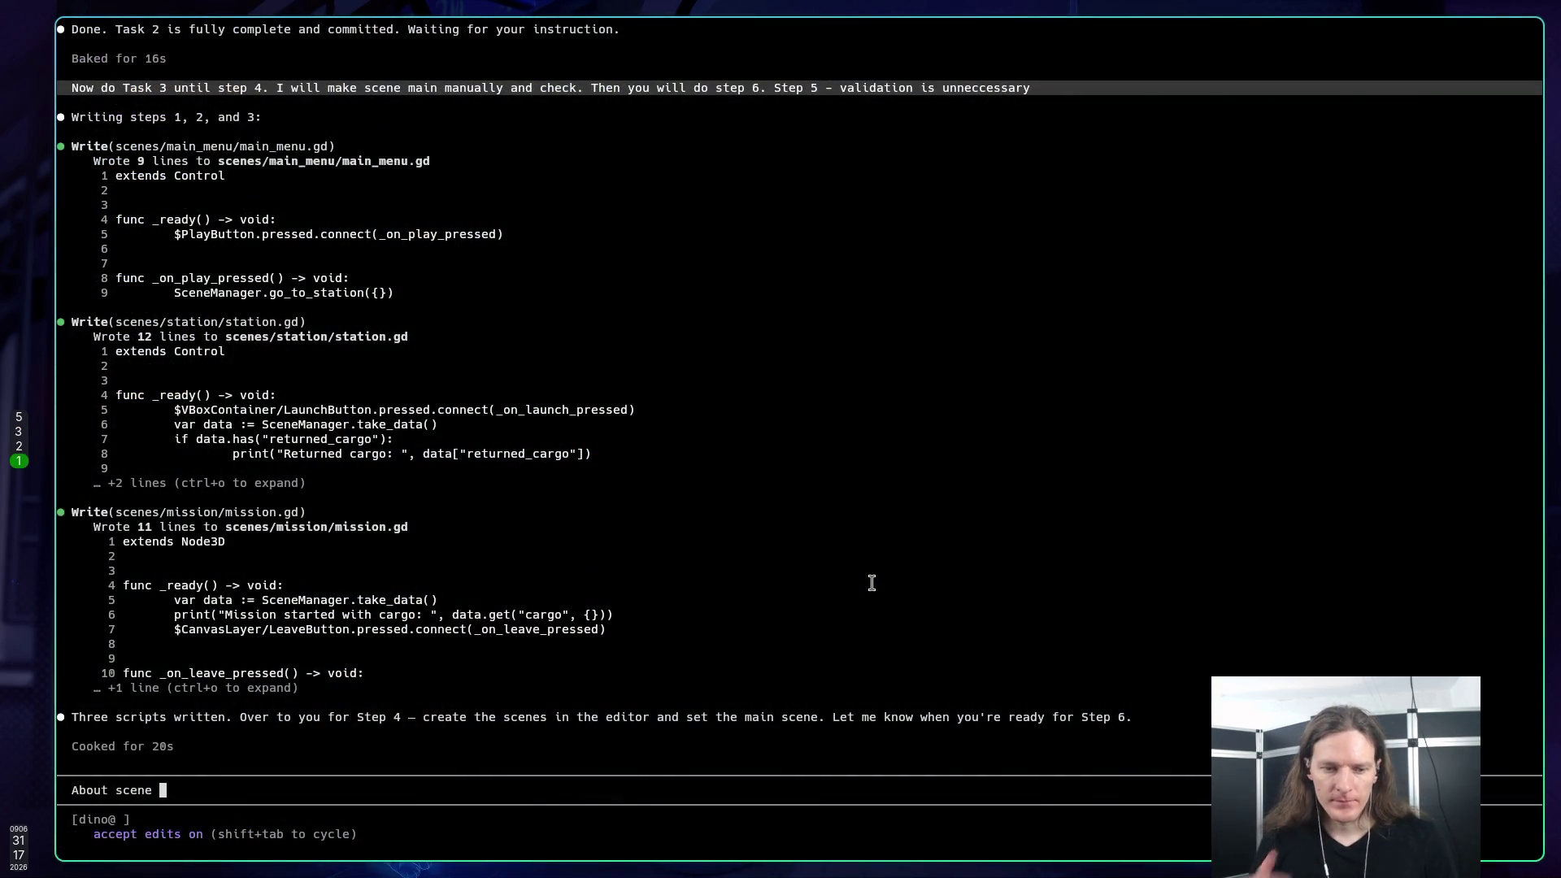
Step: Explain that the main script should stay in the root to make the application flow easier to track
key("BackSpace")
key("BackSpace")
key("BackSpace")
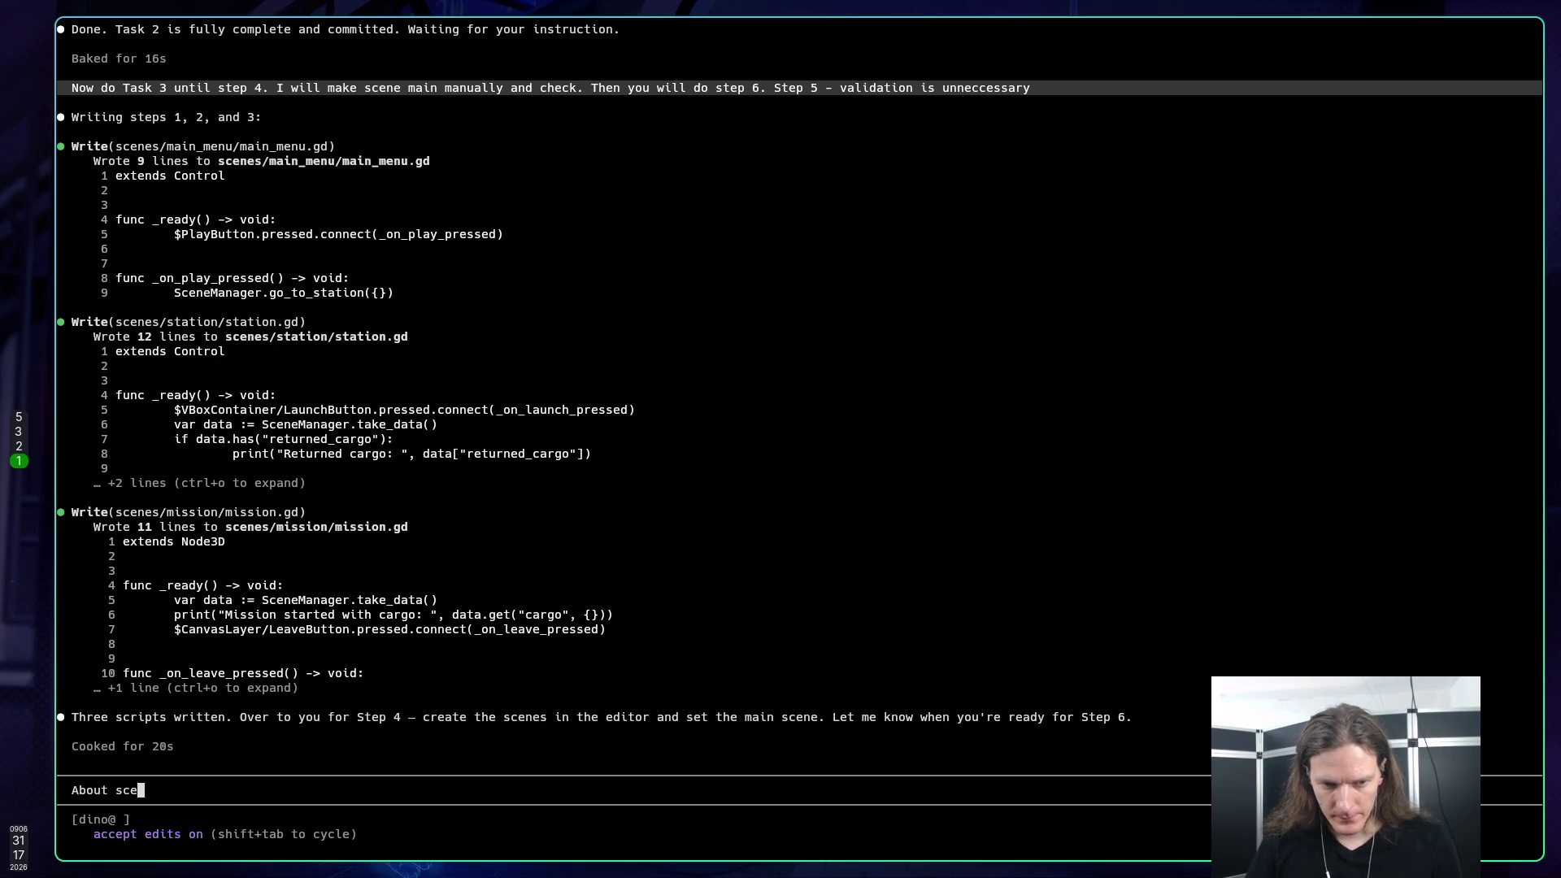
type("main scene. ")
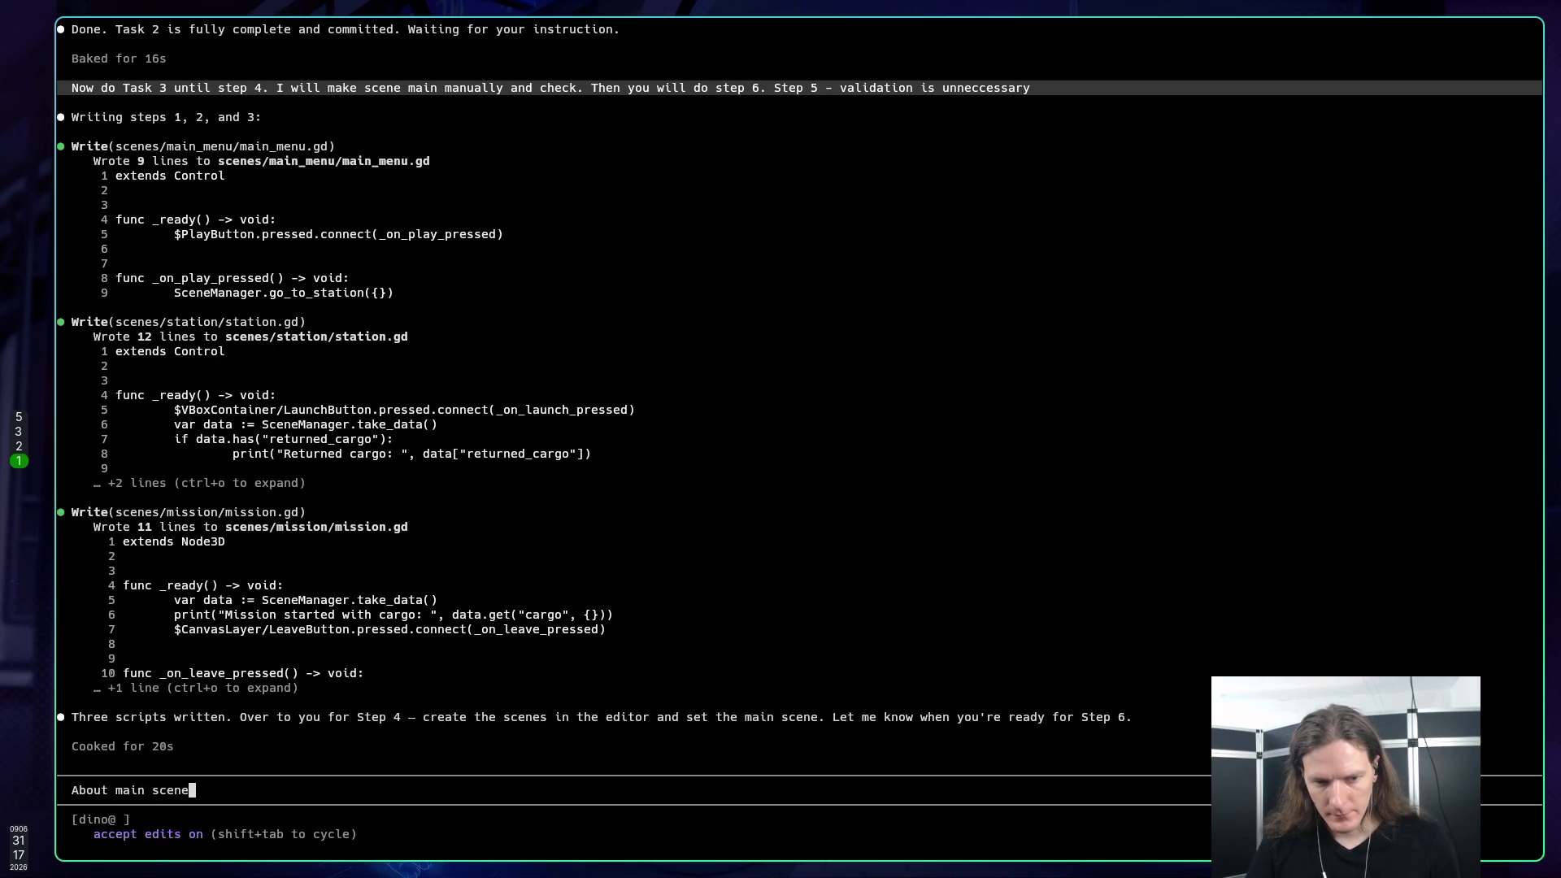
type("I")
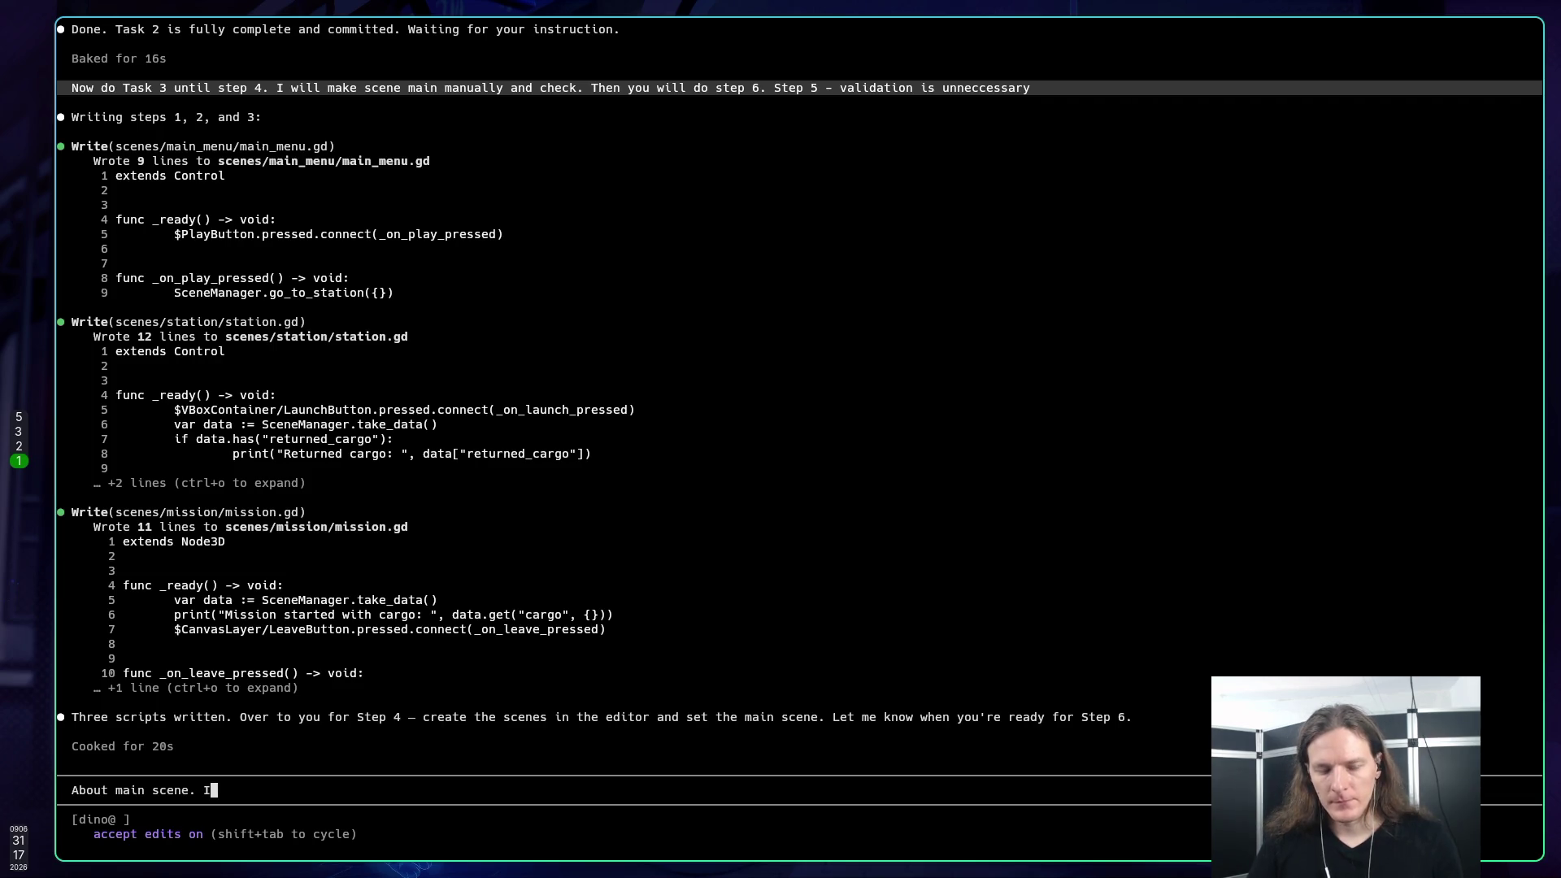
type(" like wher t")
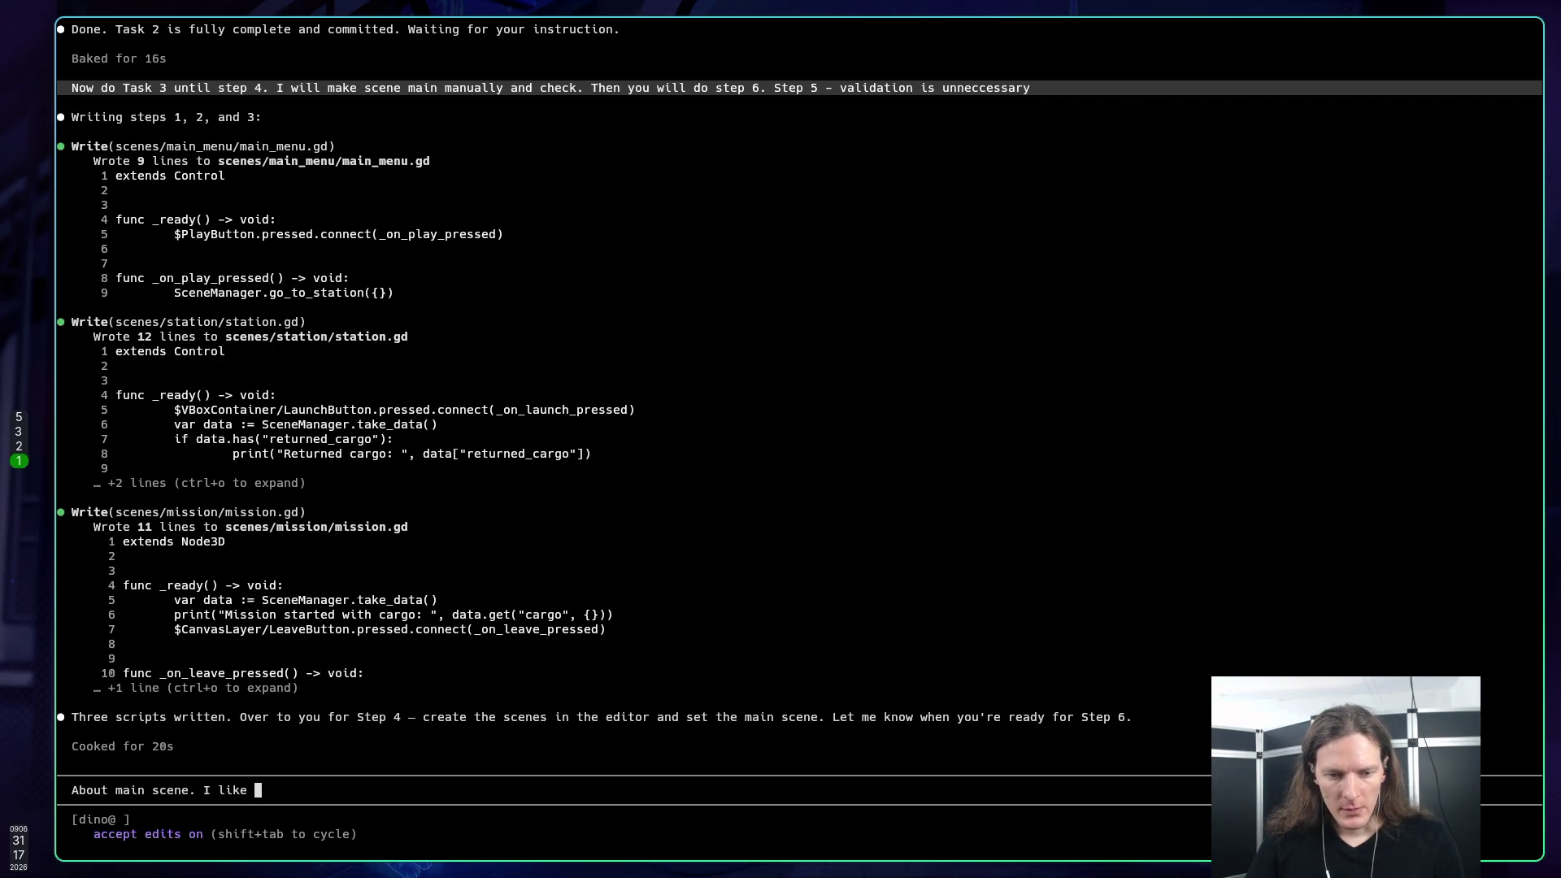
key("BackSpace")
key("BackSpace")
key("BackSpace")
type("n the ")
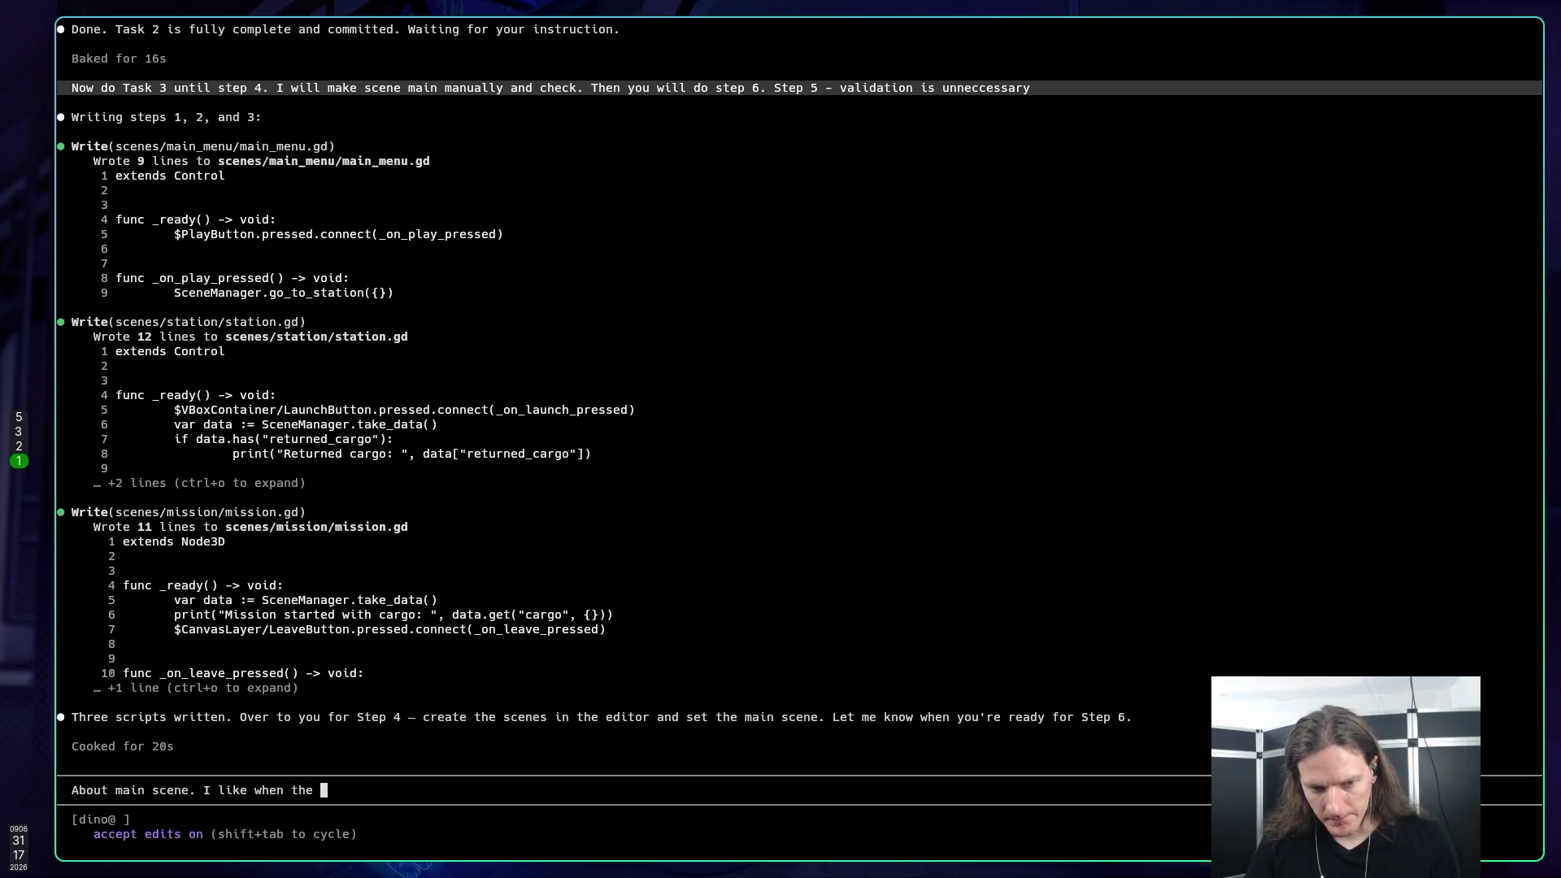
type("glo")
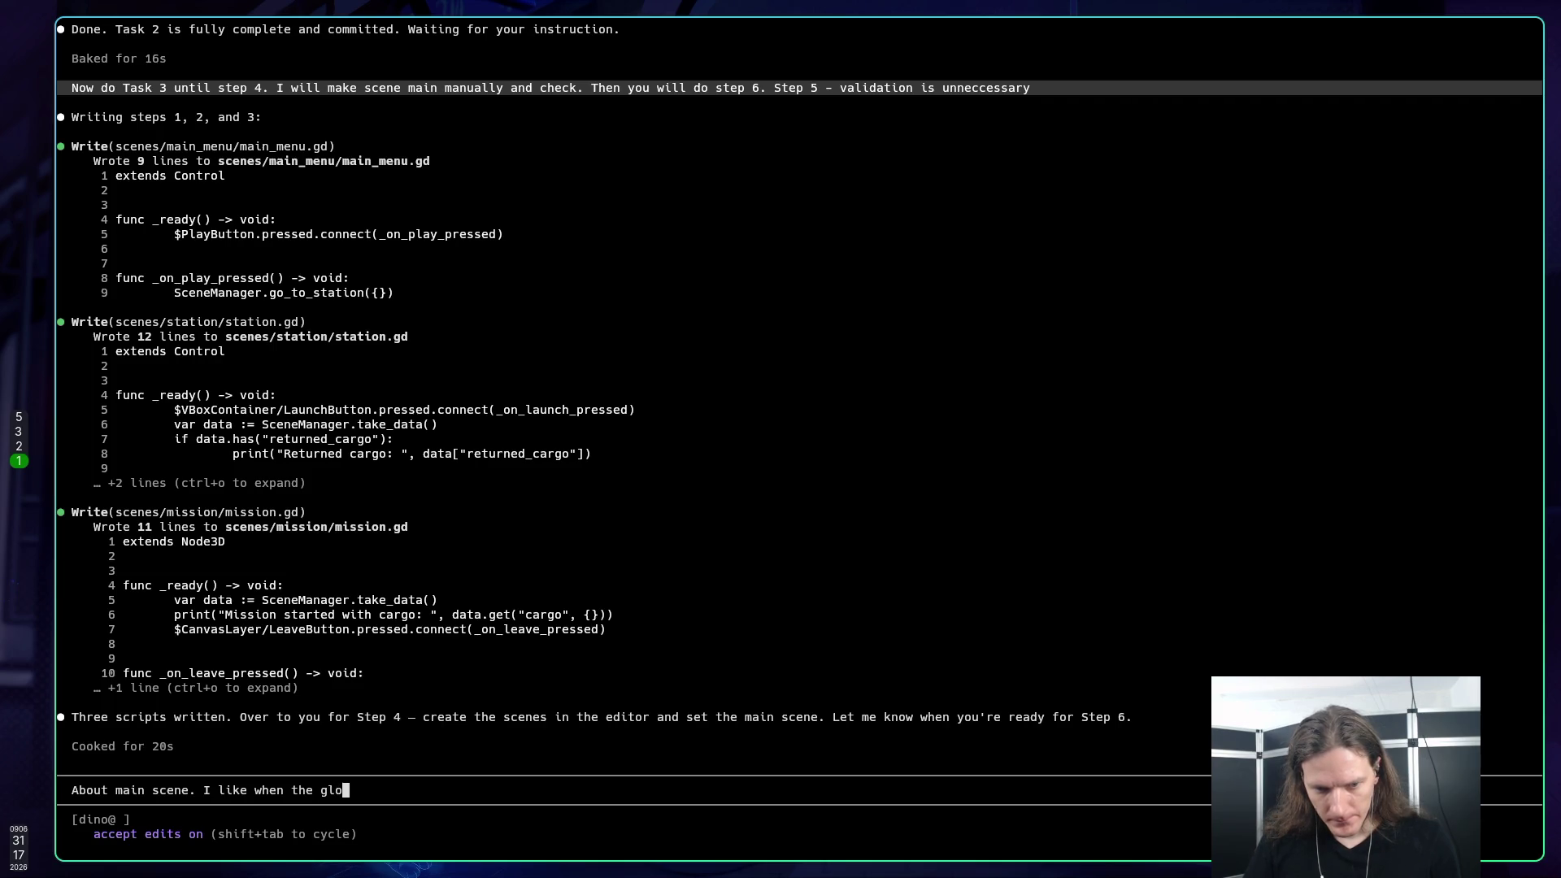
type("bal s")
key("BackSpace")
key("BackSpace")
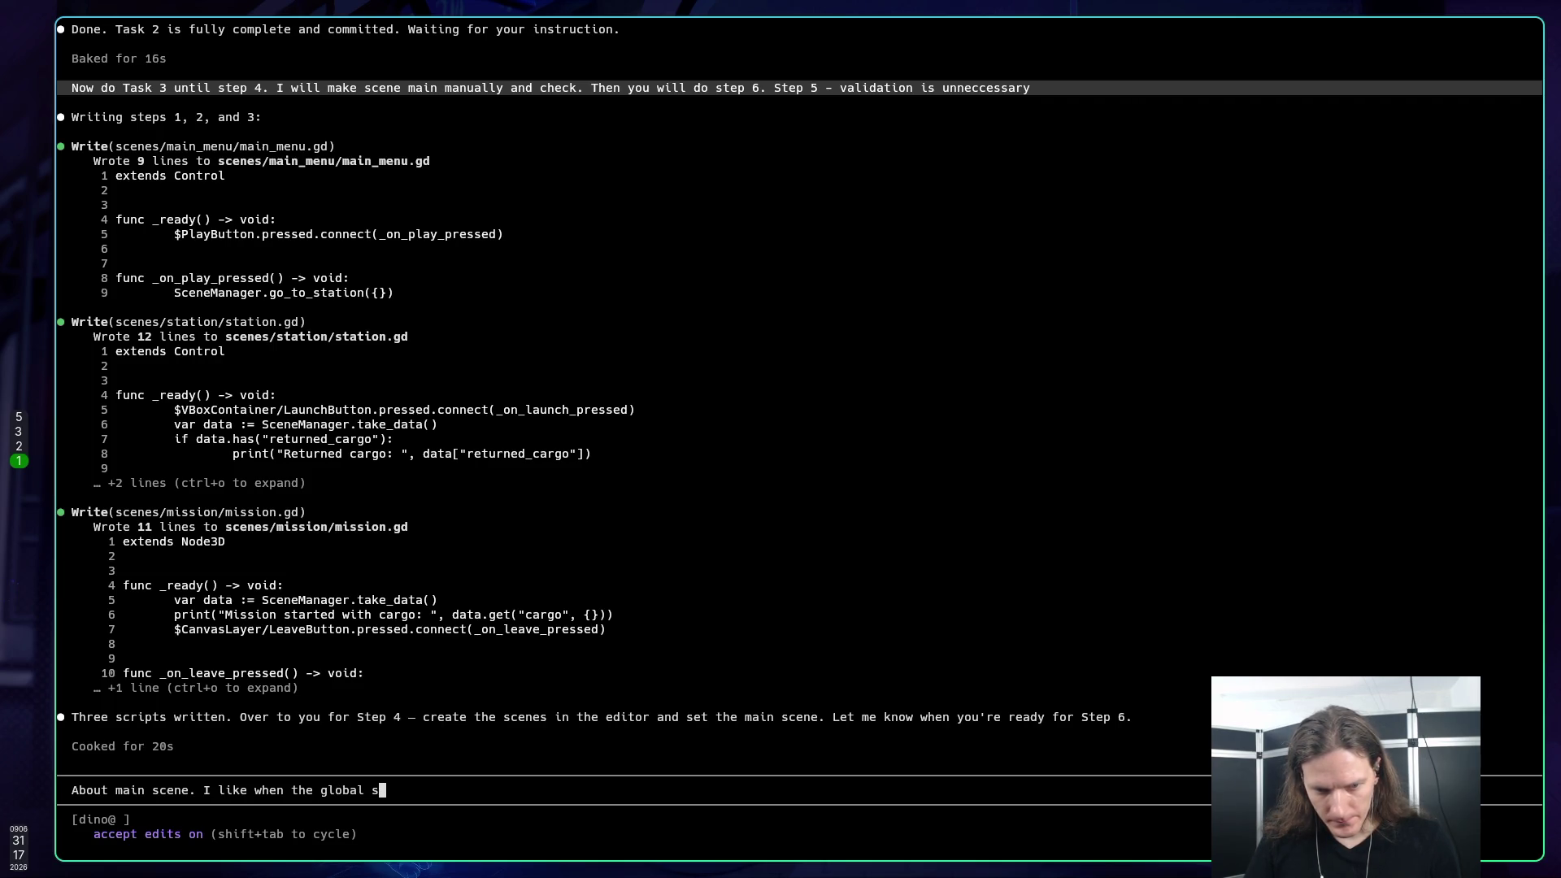
key("BackSpace")
key("BackSpace")
key("BackSpace")
type("re")
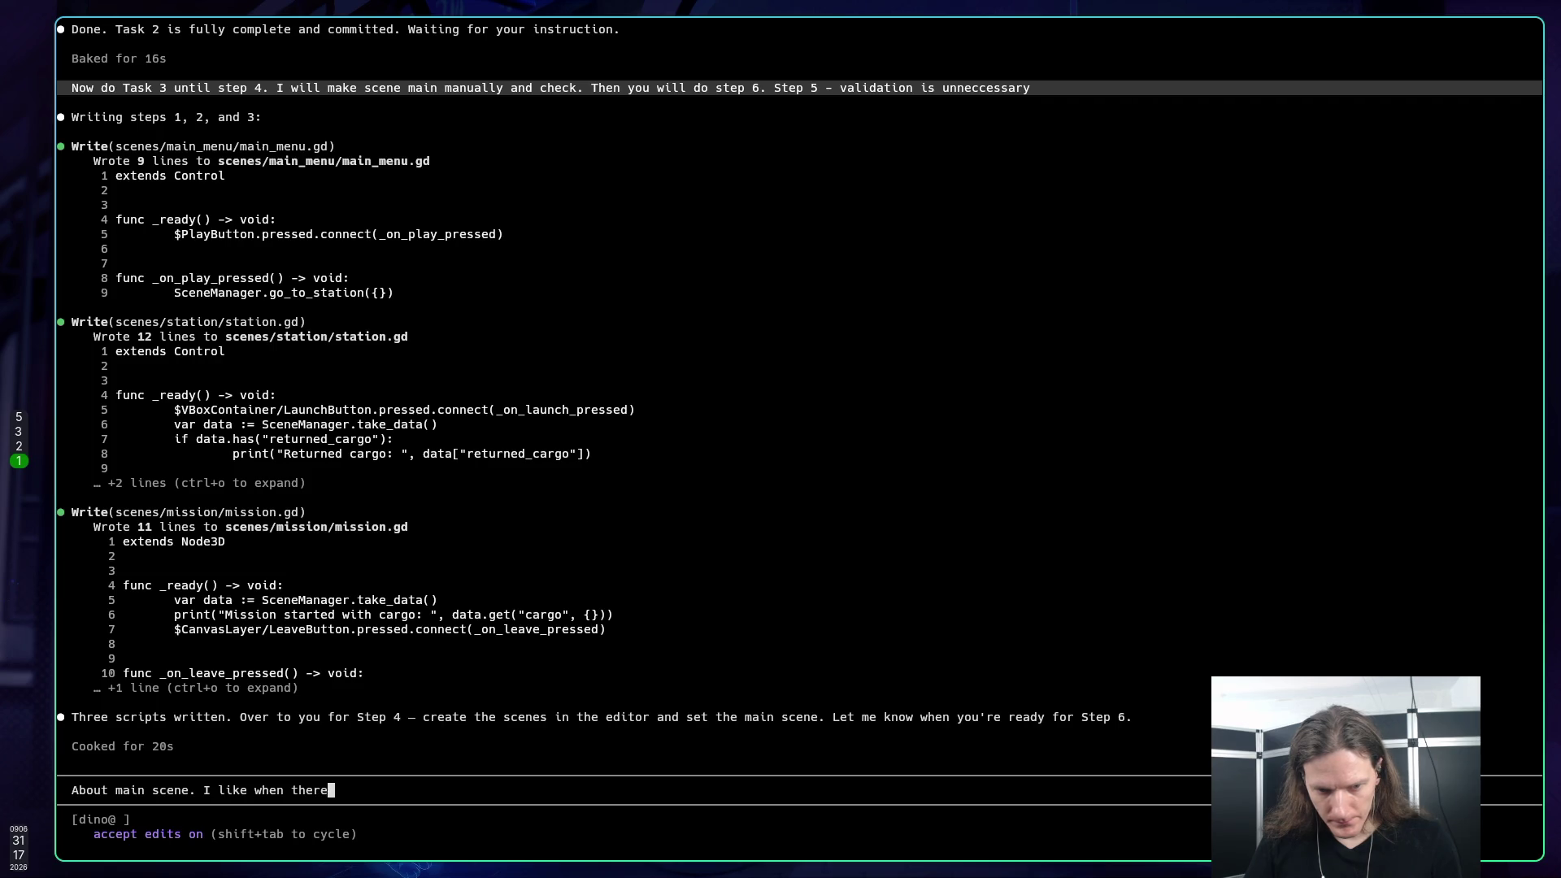
type(" is glo")
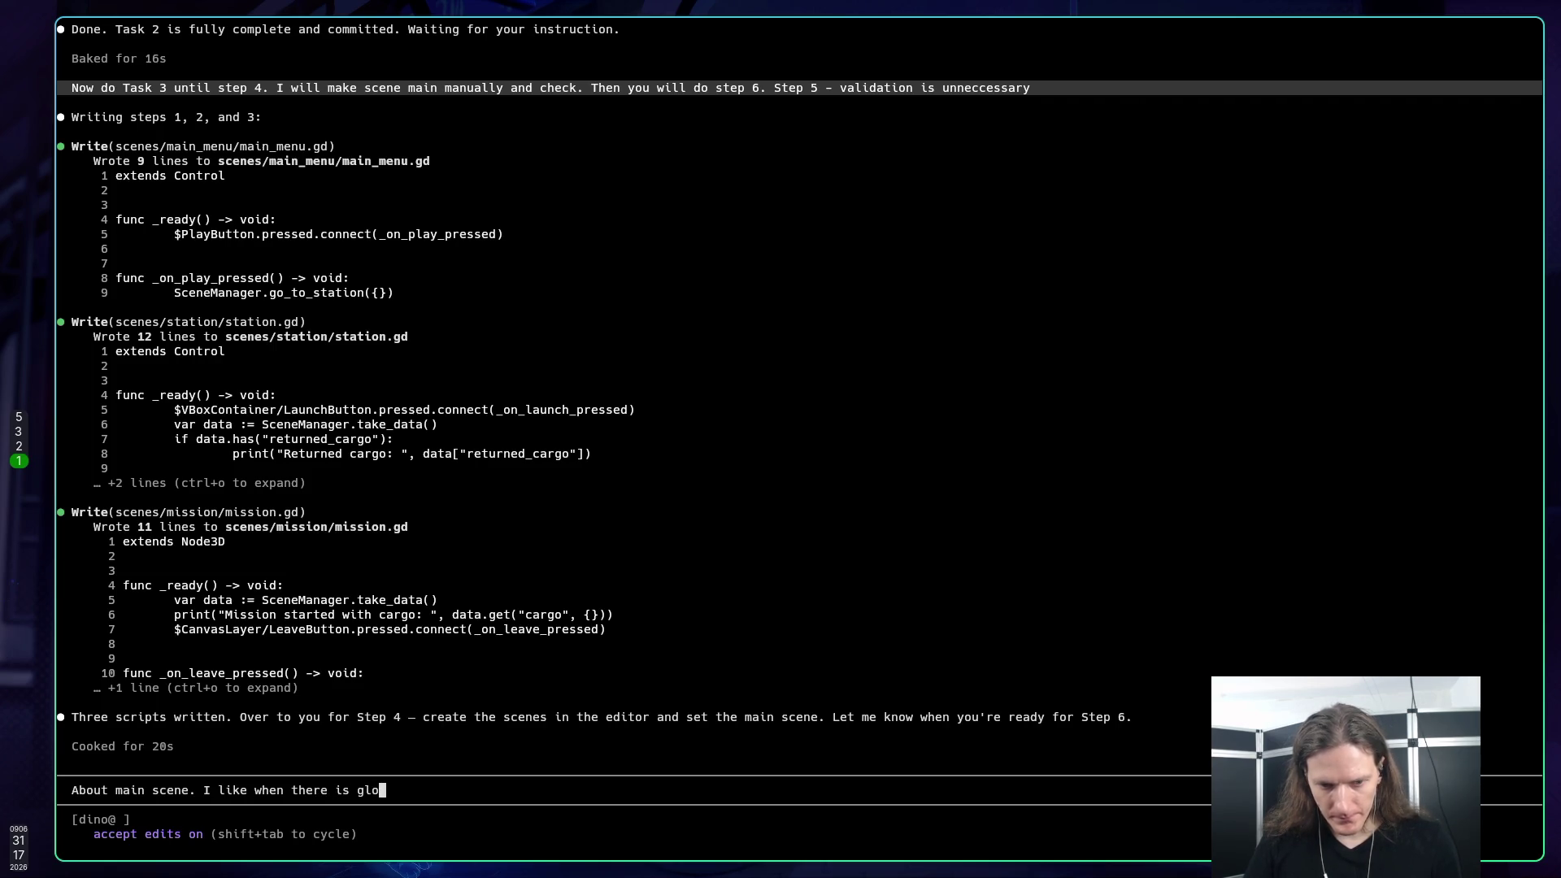
type("bal script")
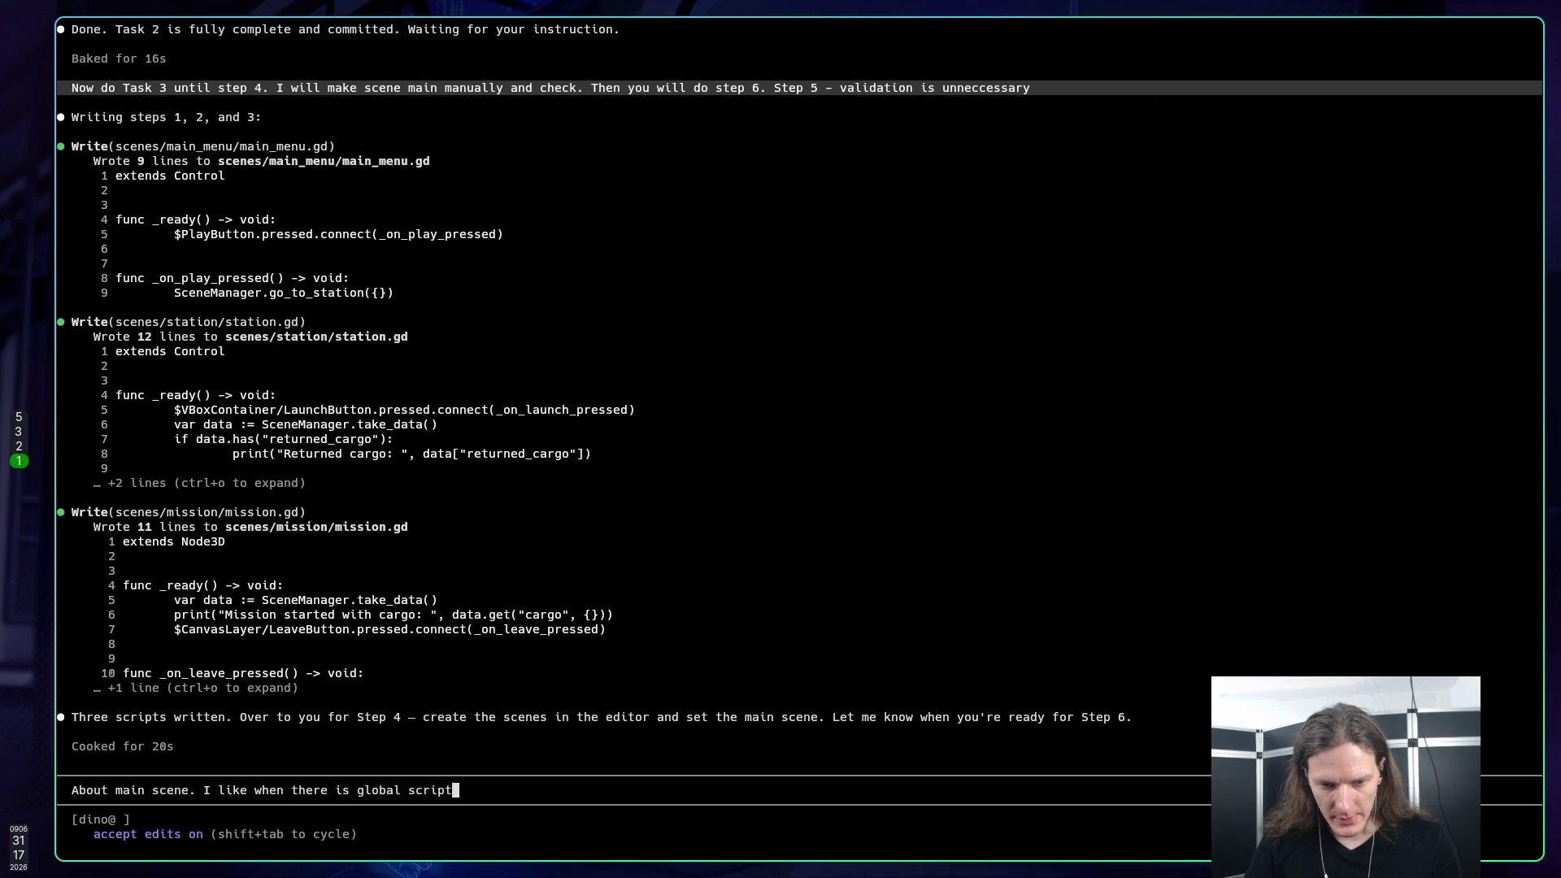
type(" that load")
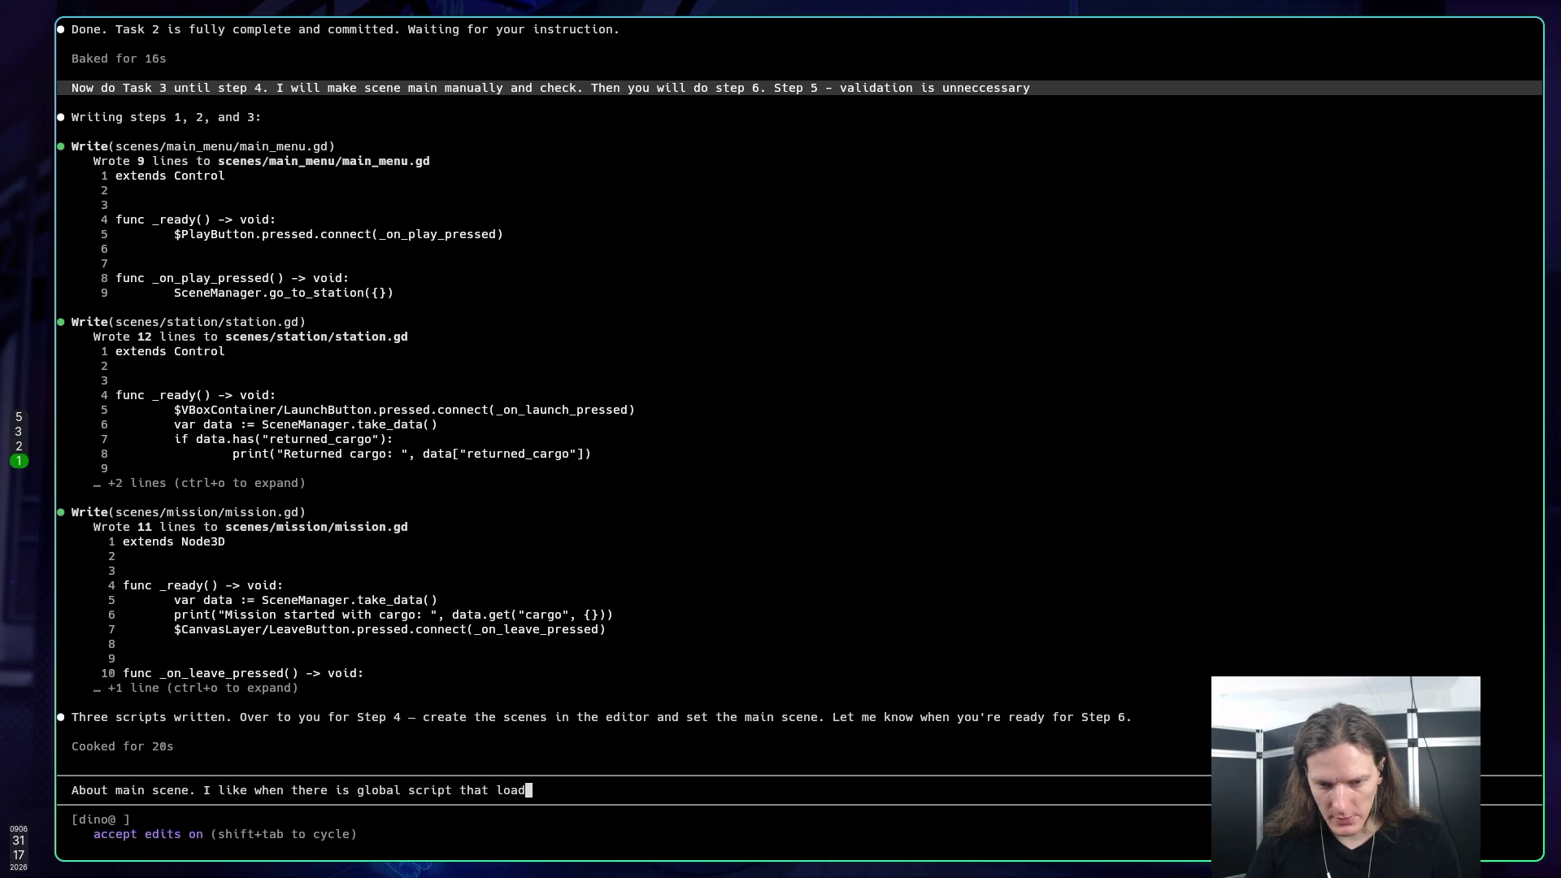
key("BackSpace")
key("BackSpace")
key("BackSpace")
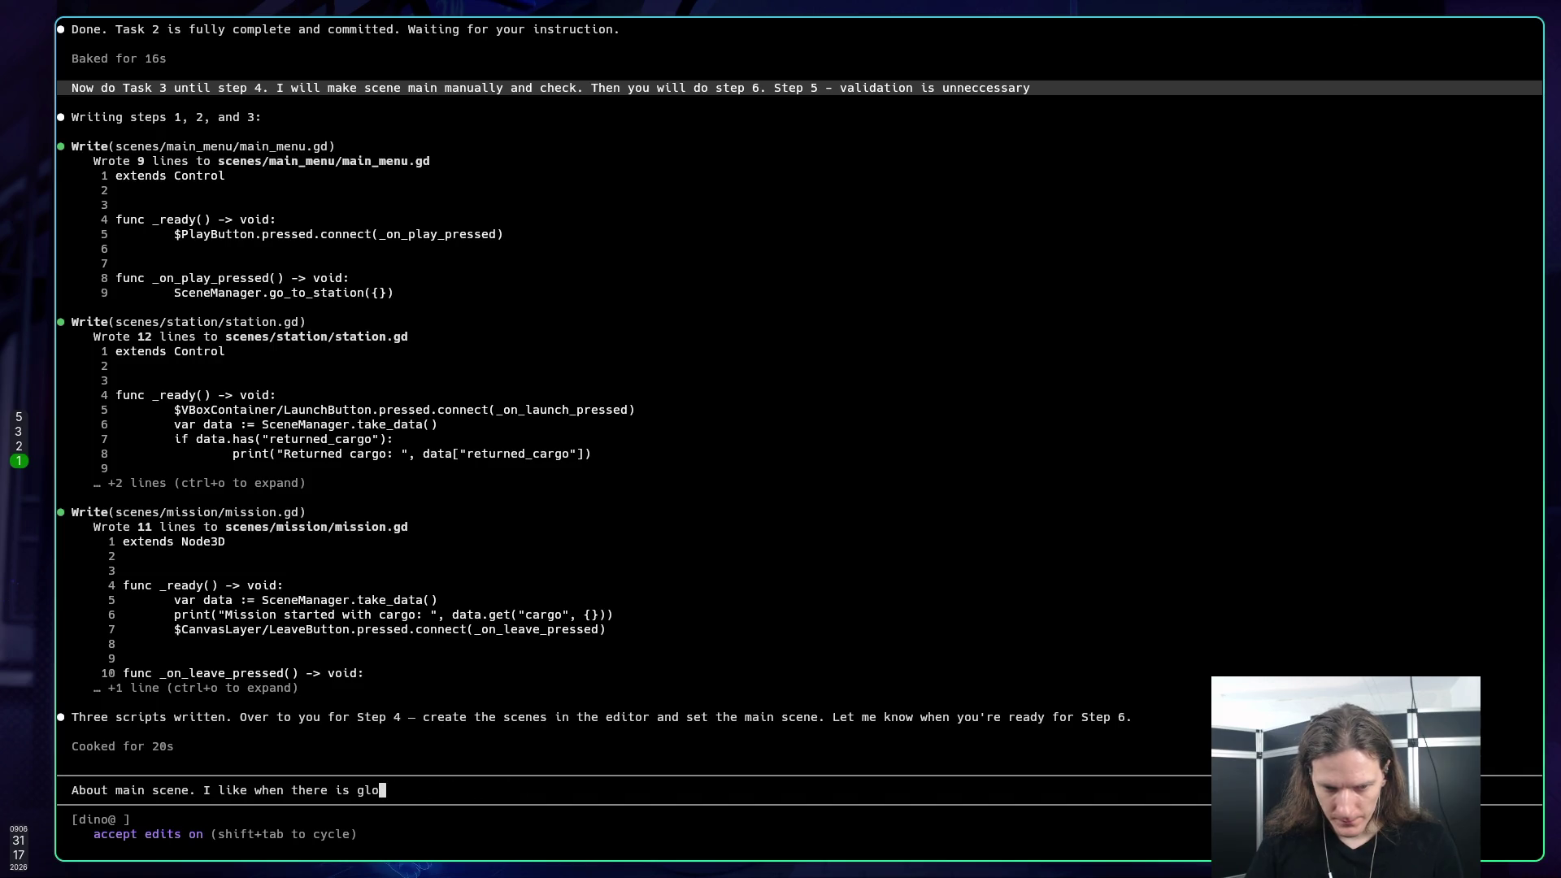
key("BackSpace")
type("main")
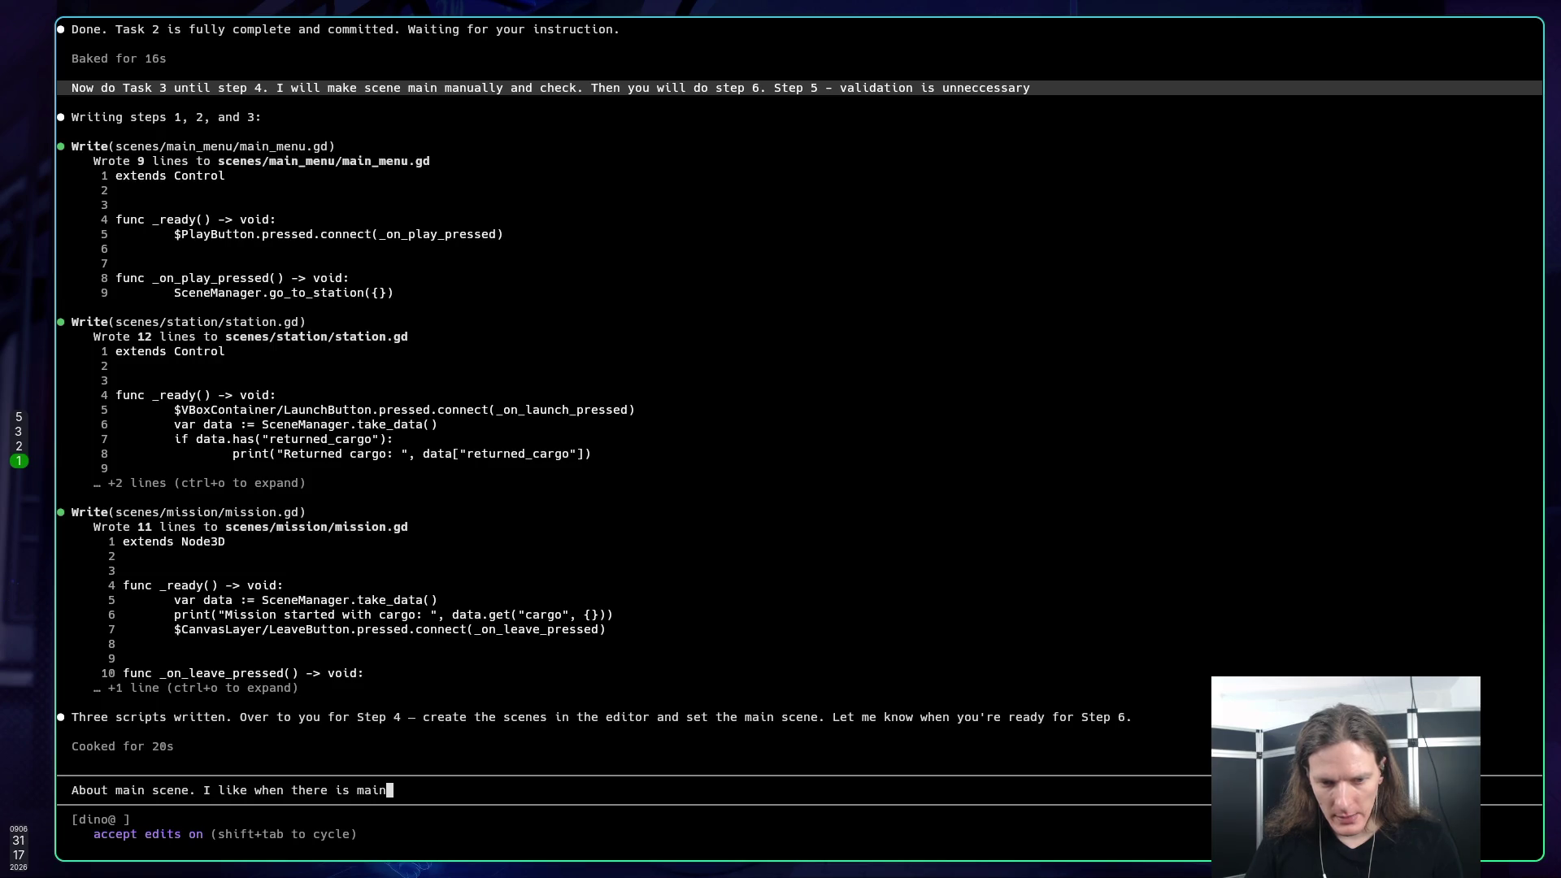
type(" scrip ")
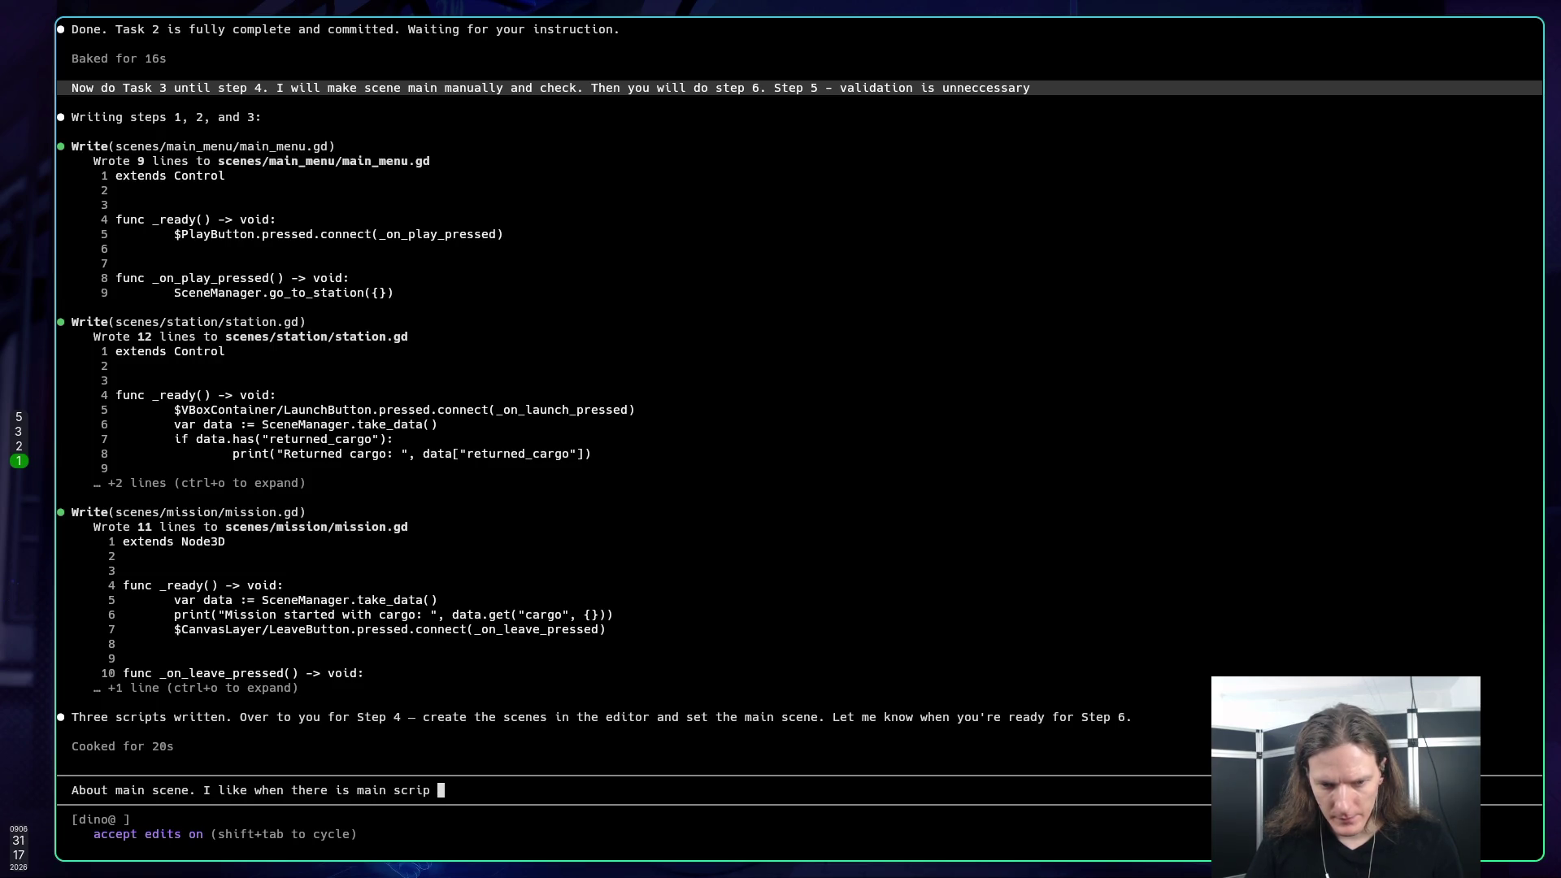
type("in the root ")
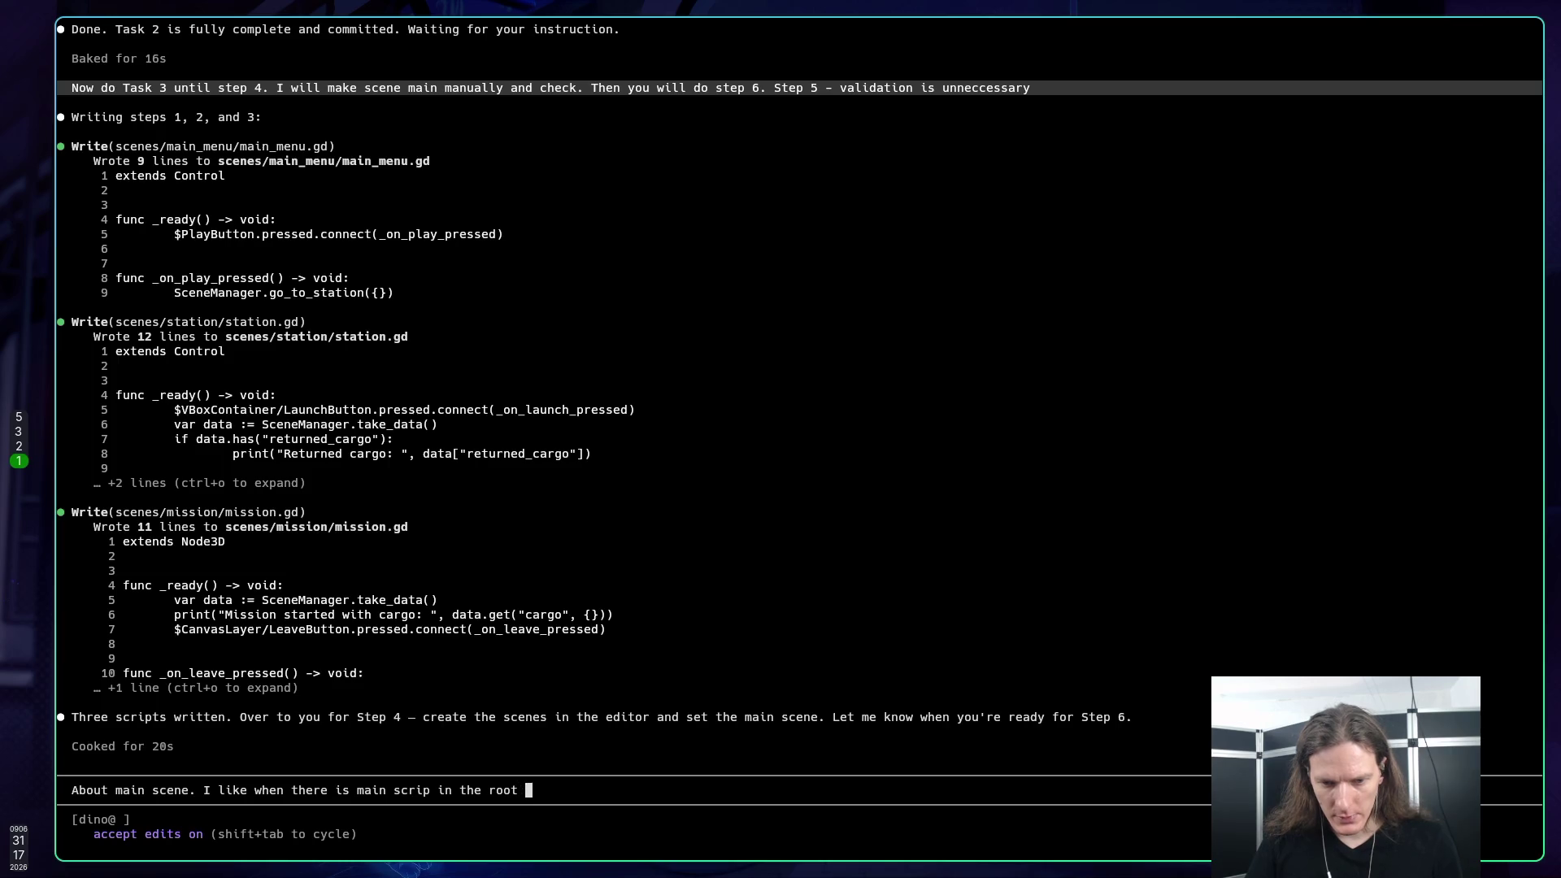
type("so it would b")
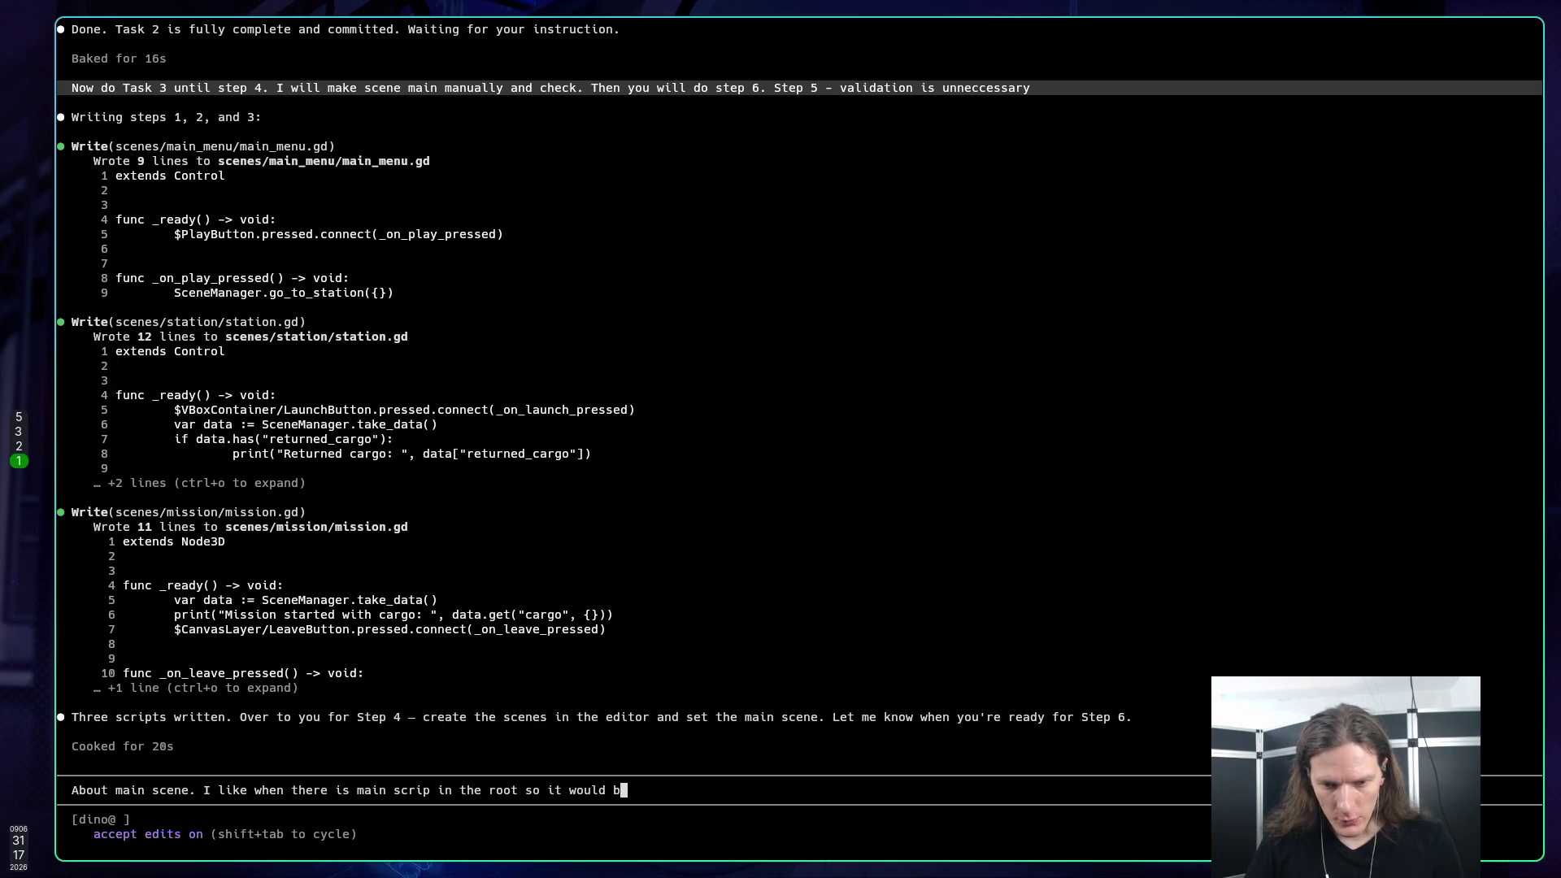
type("e easier")
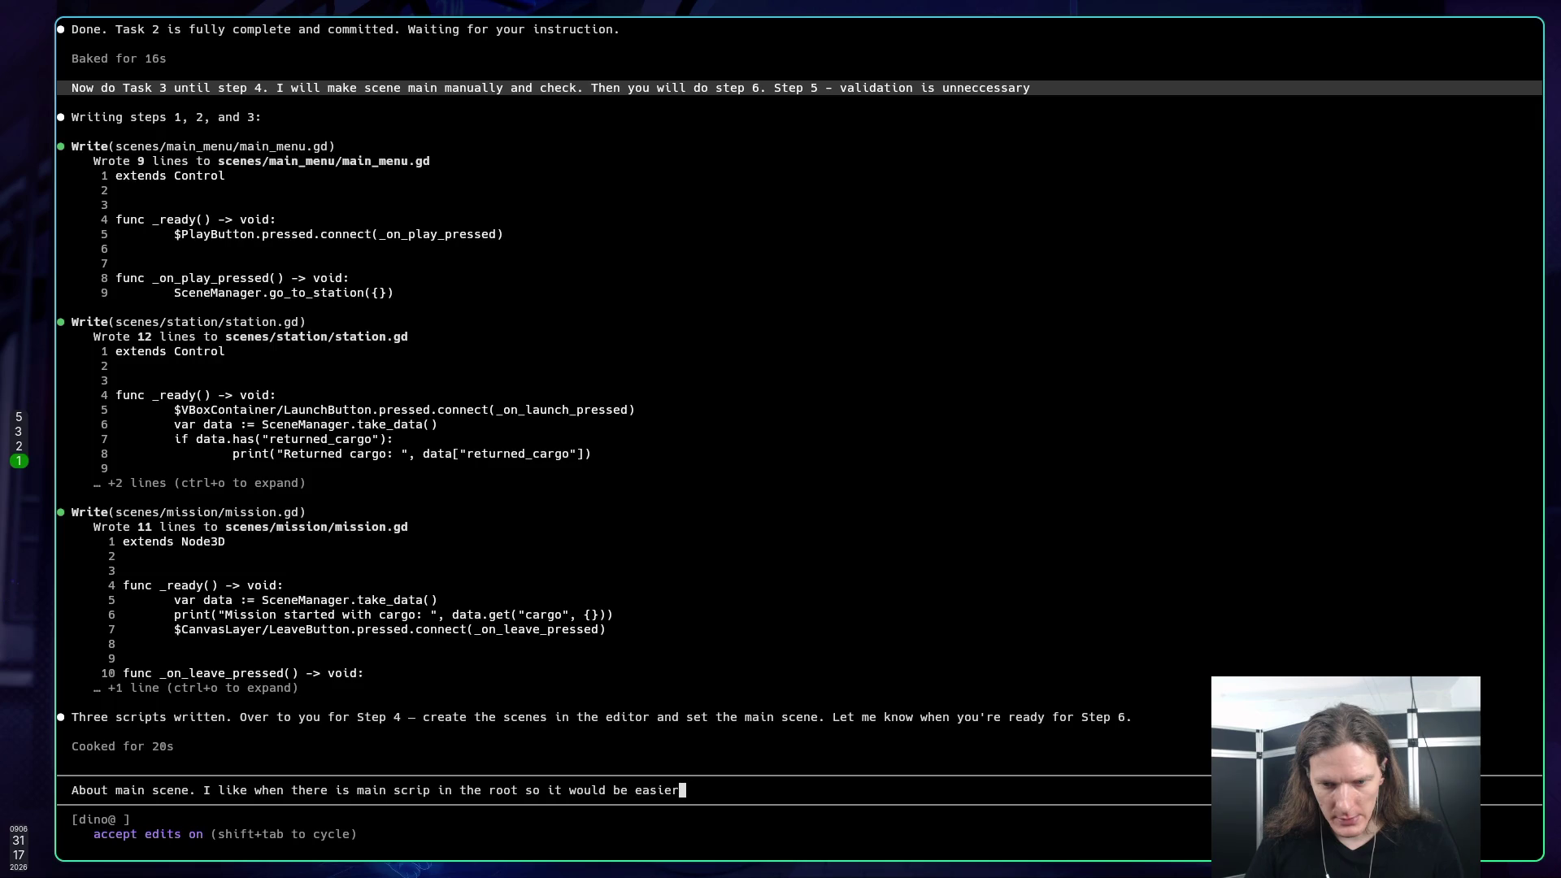
type(" to trac")
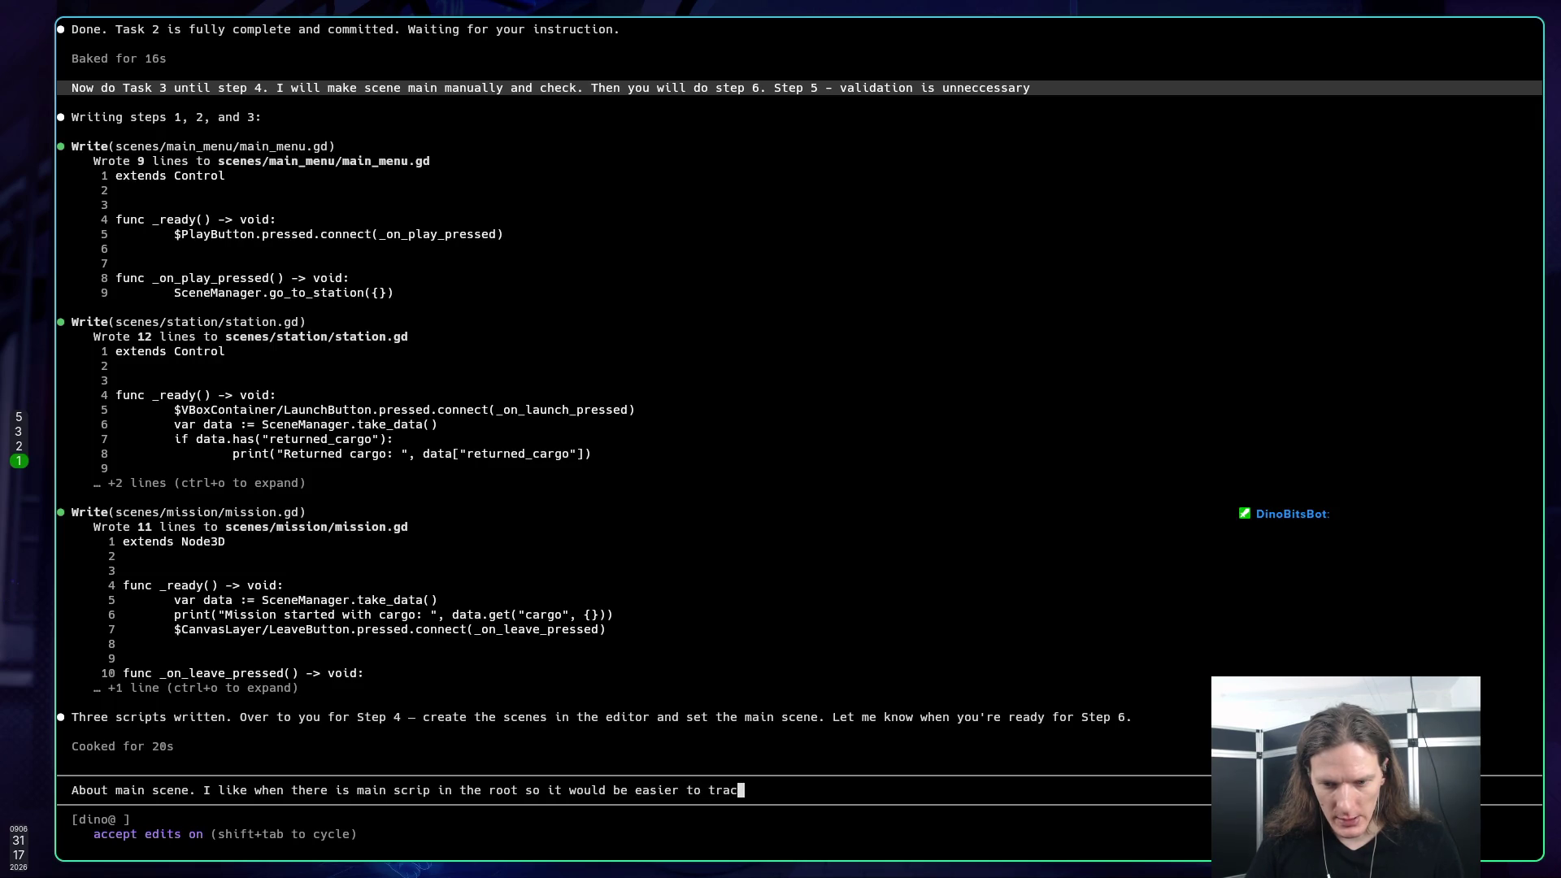
type("k wha")
key("BackSpace")
key("BackSpace")
key("BackSpace")
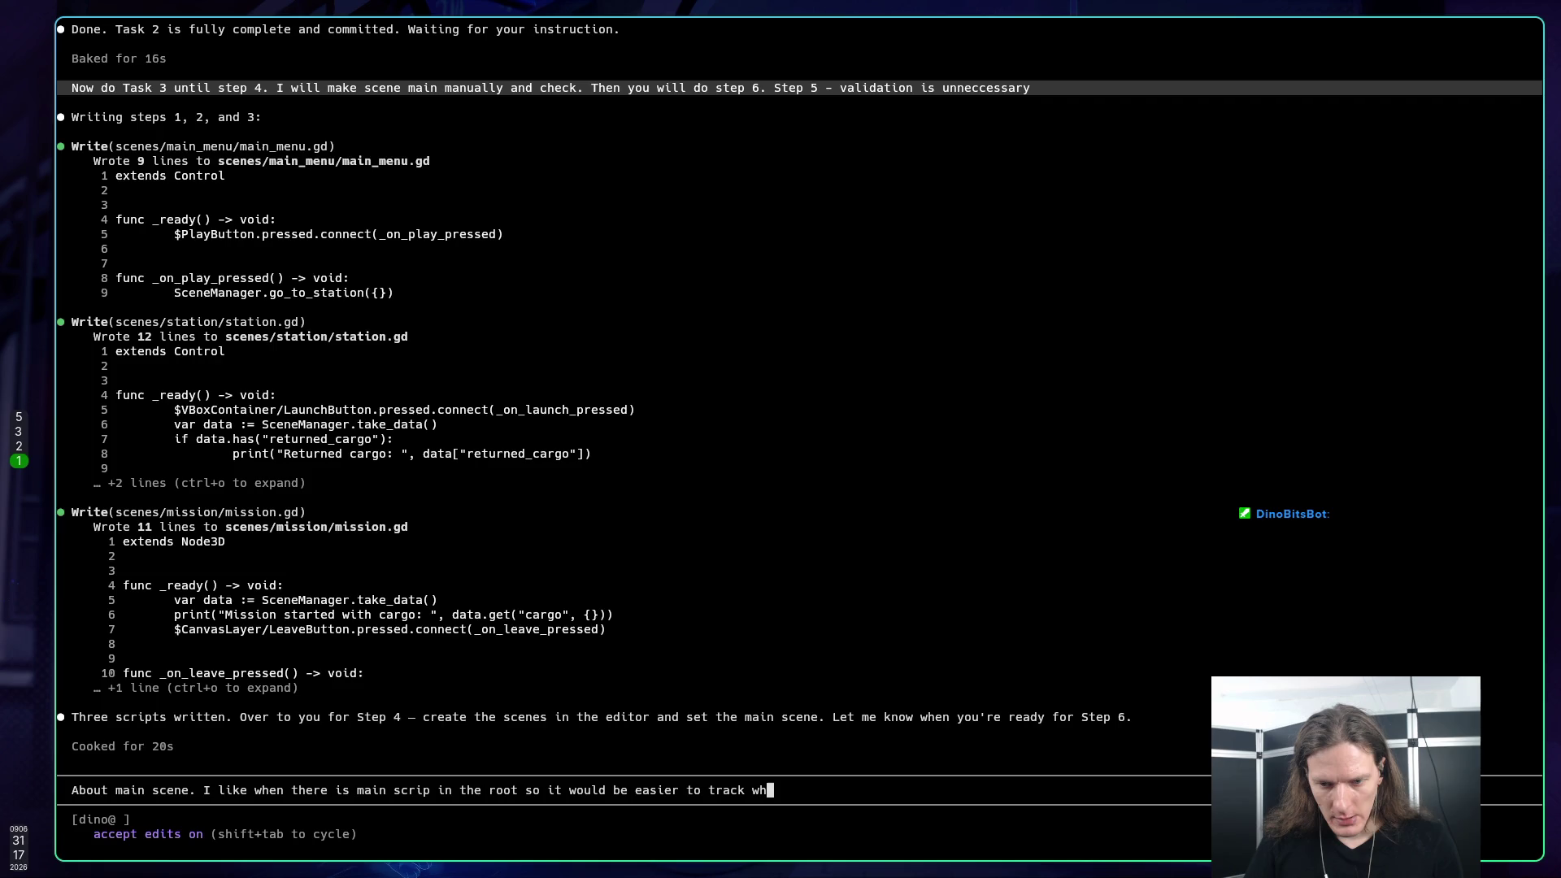
type("the main app")
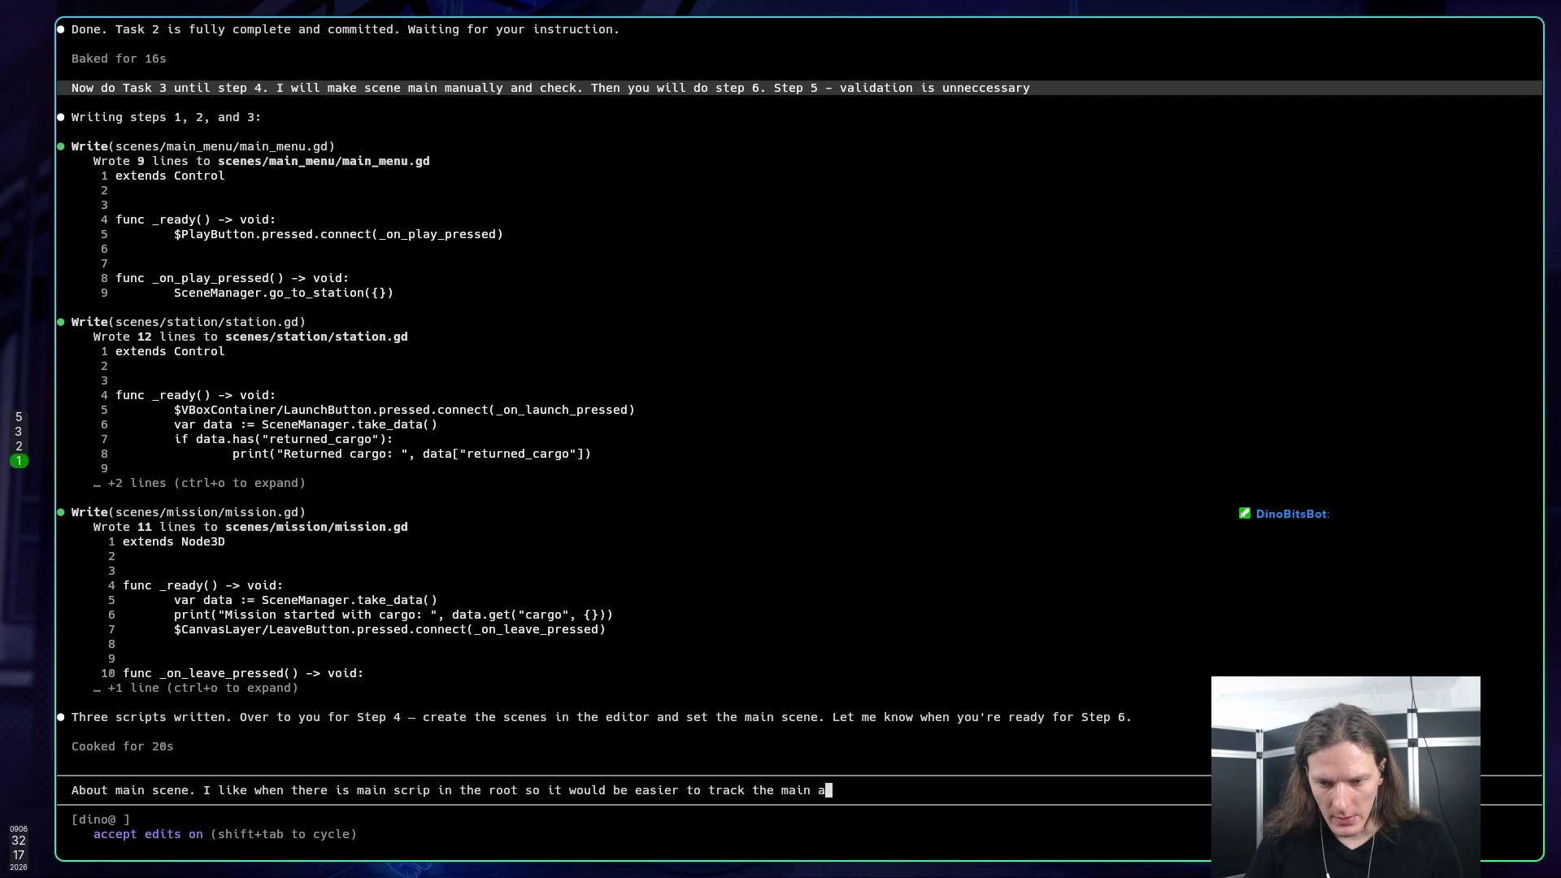
key("BackSpace")
key("BackSpace")
key("BackSpace")
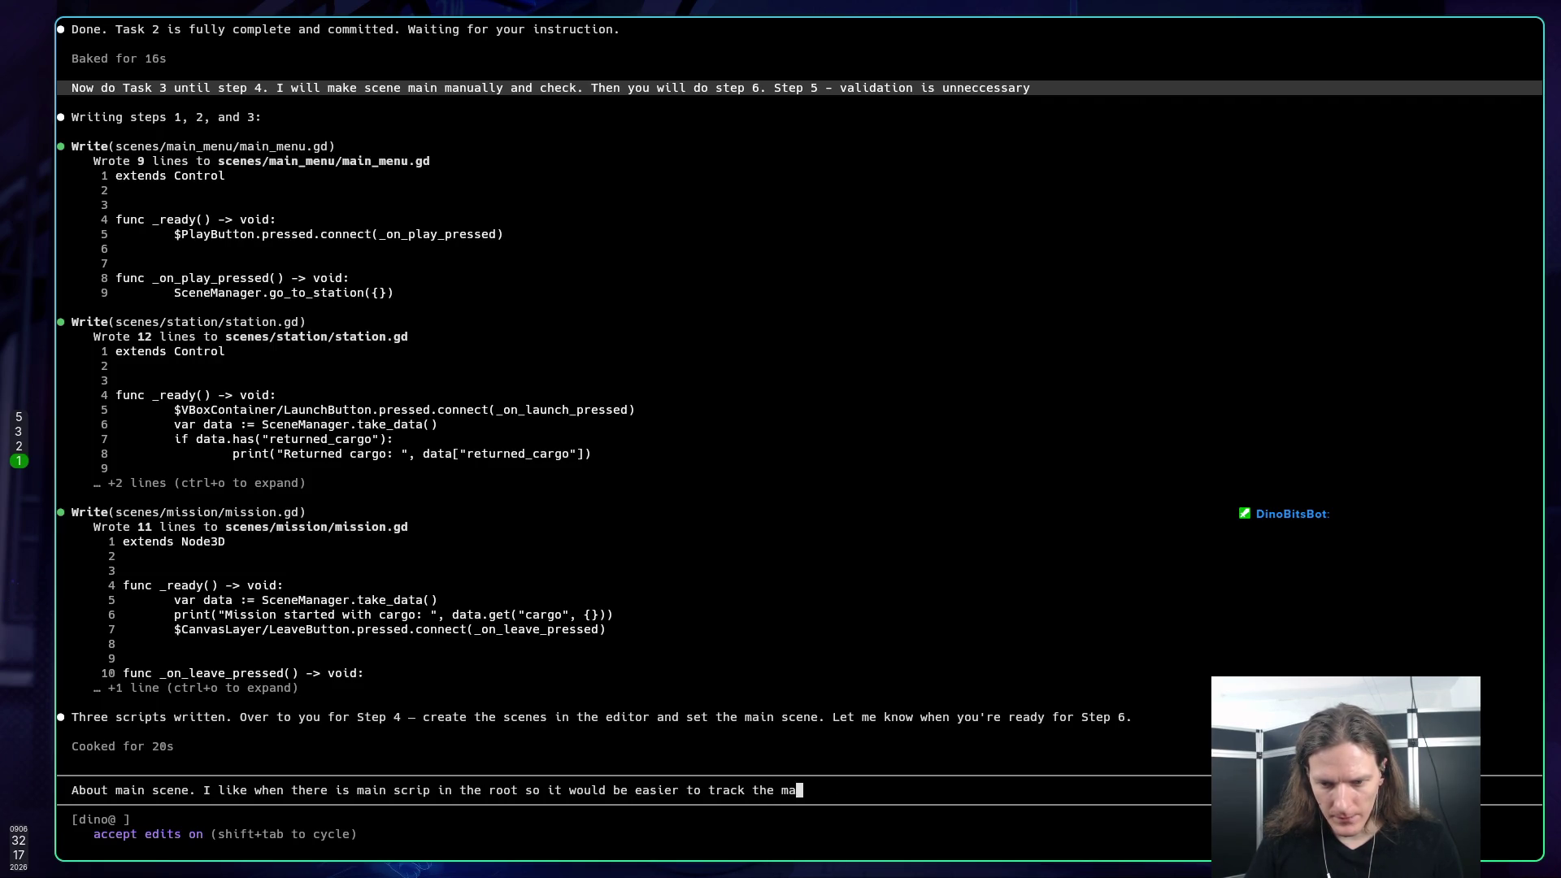
type("application flow. ")
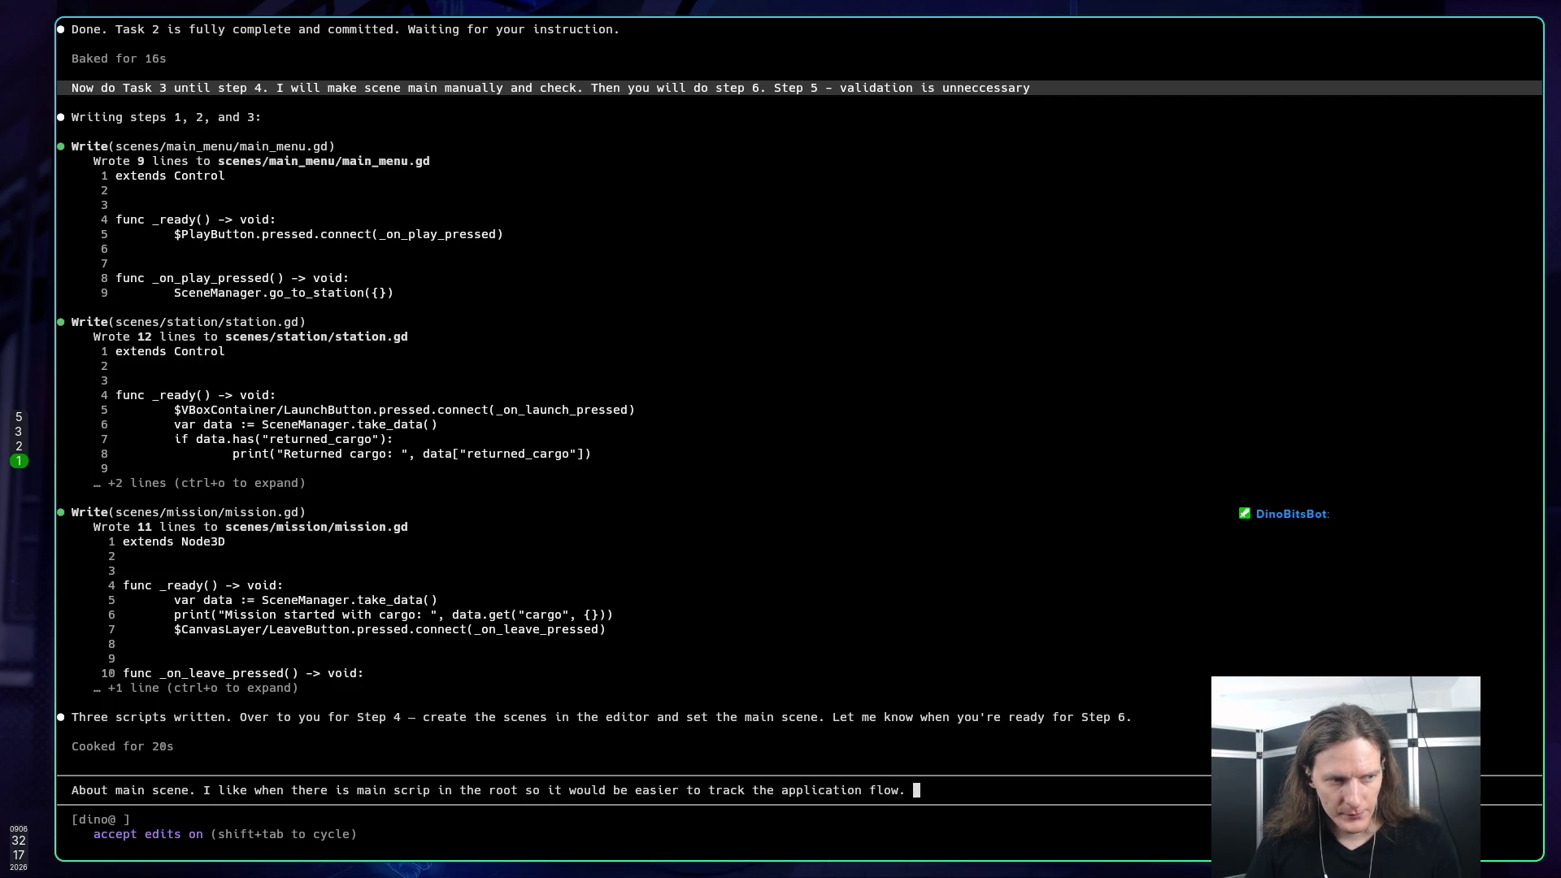
type("So")
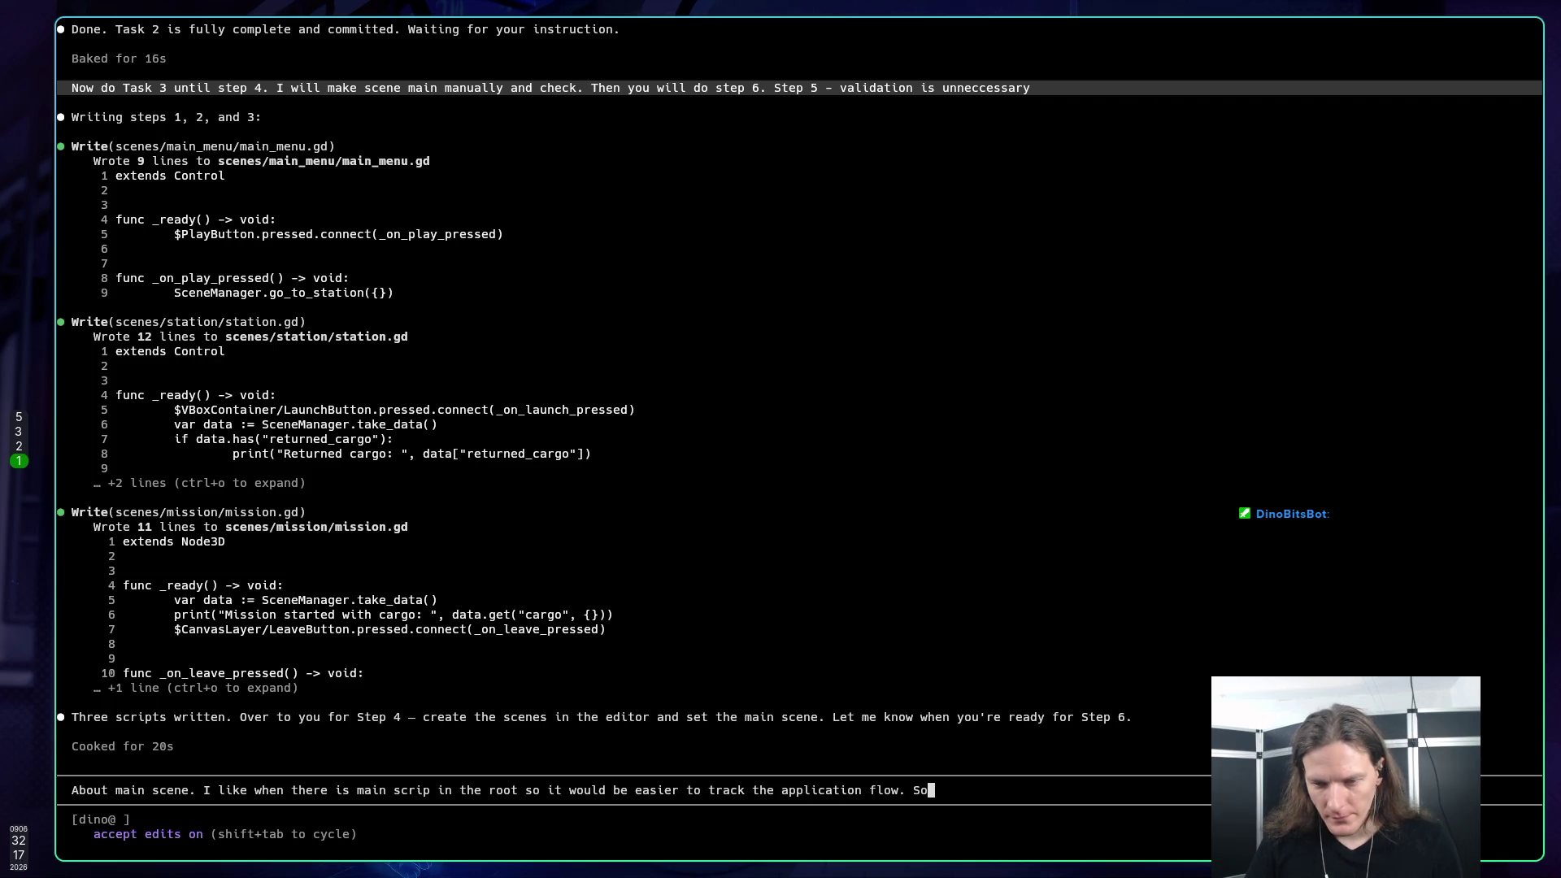
type(" curre")
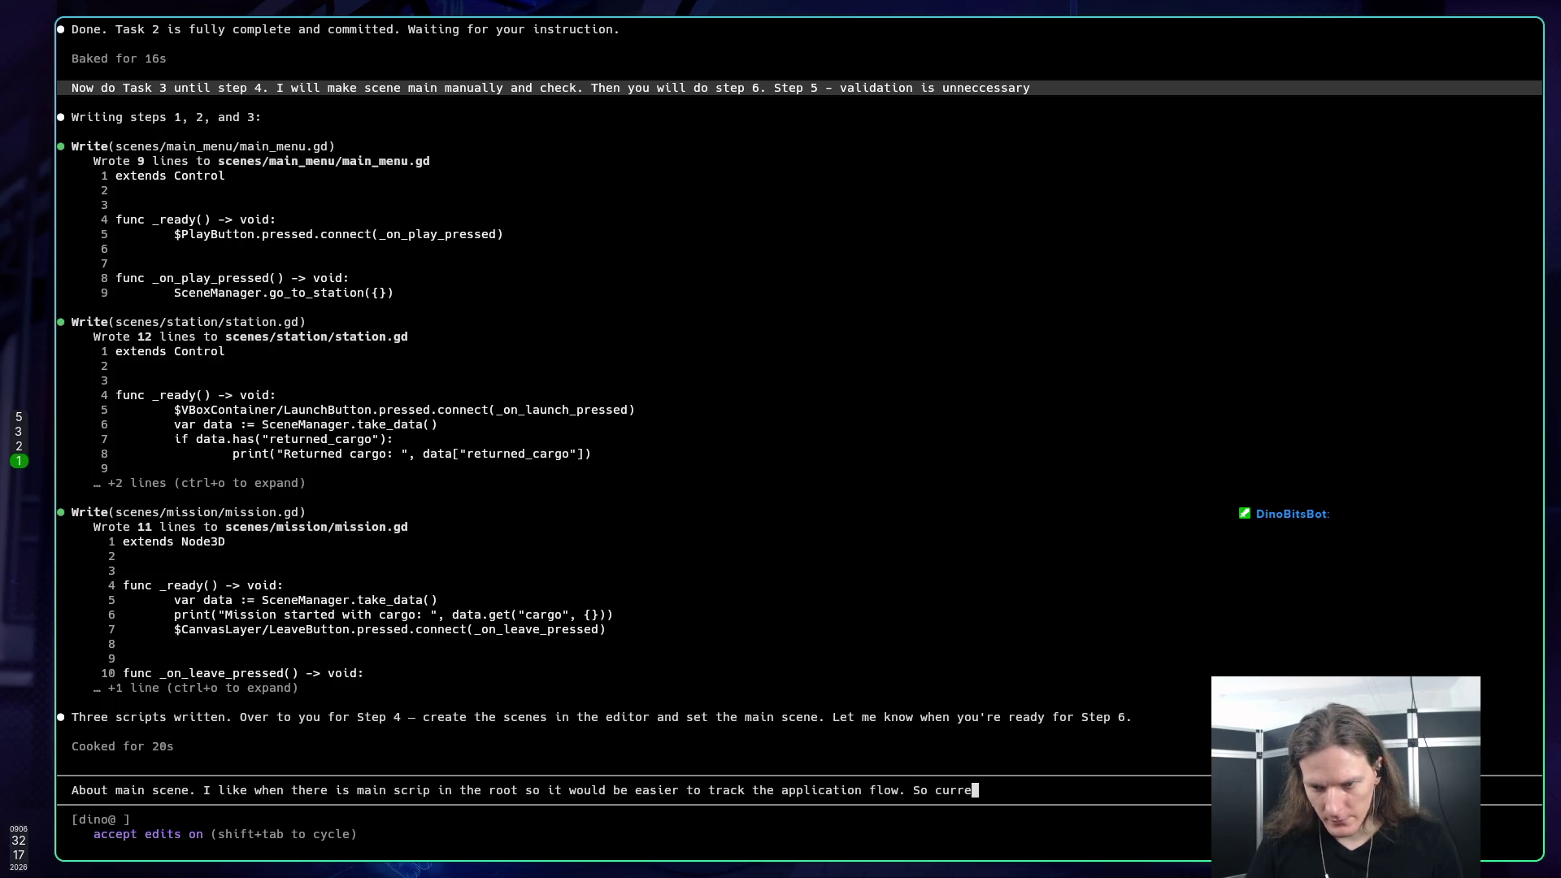
type("nt mai")
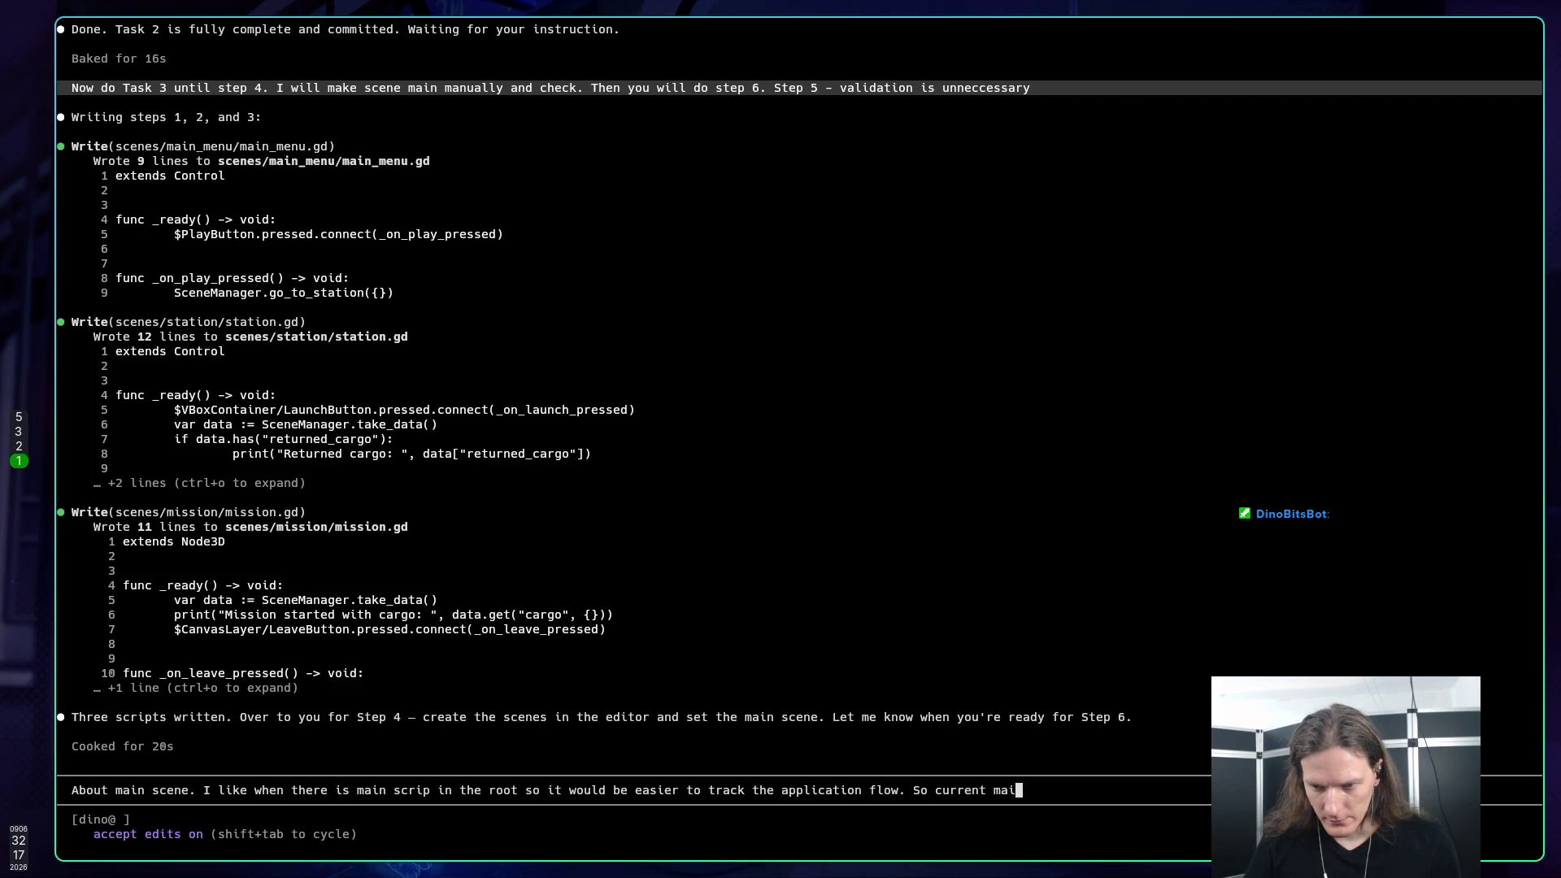
type("n")
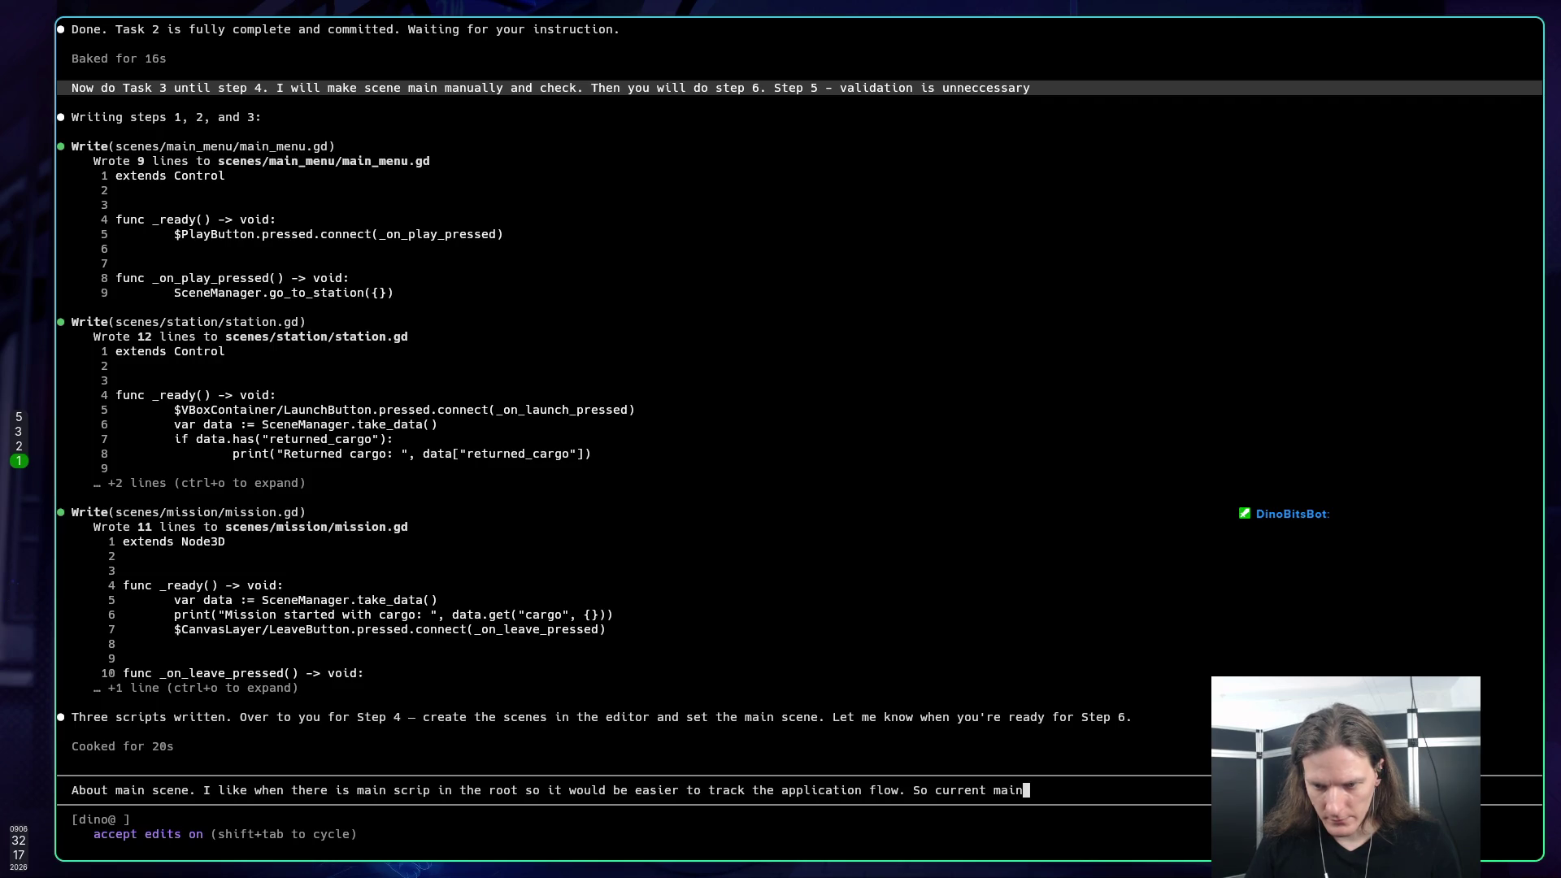
type(" scene and")
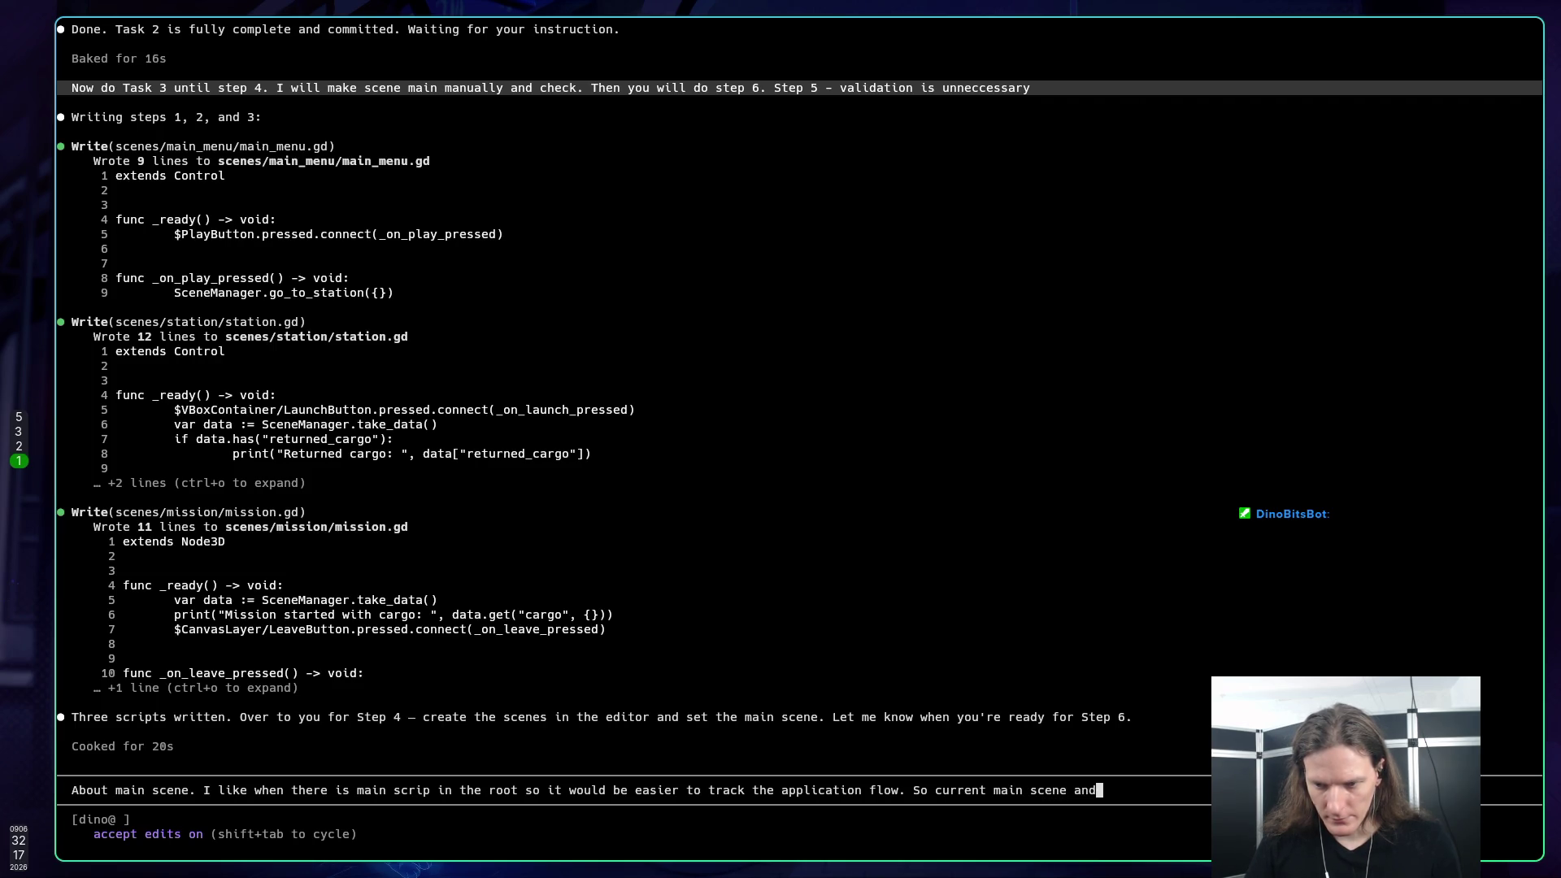
type(" mai")
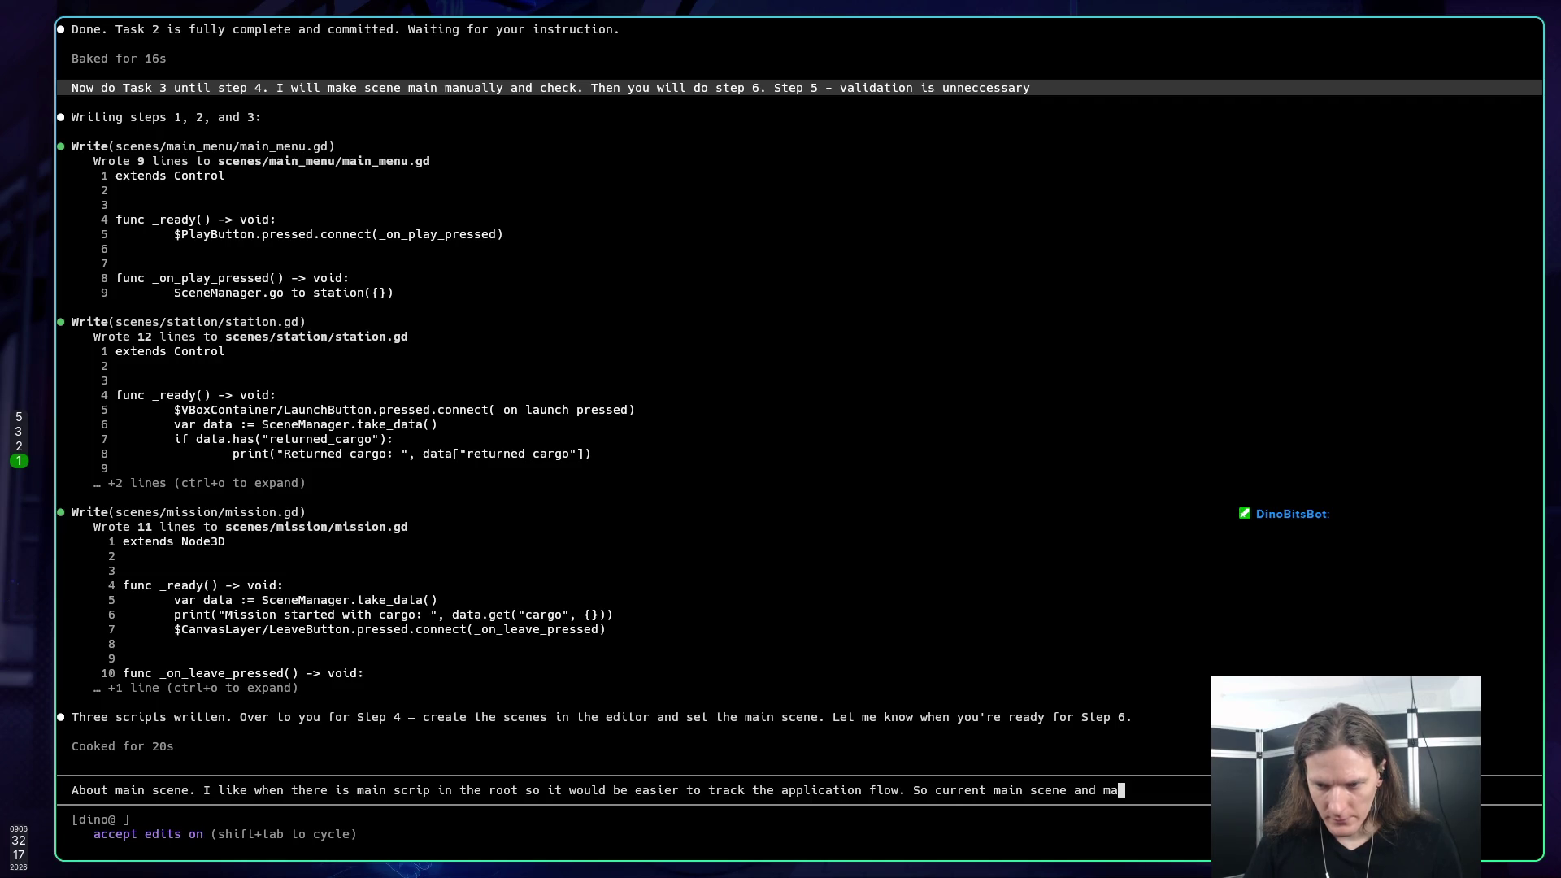
type("n.gd ")
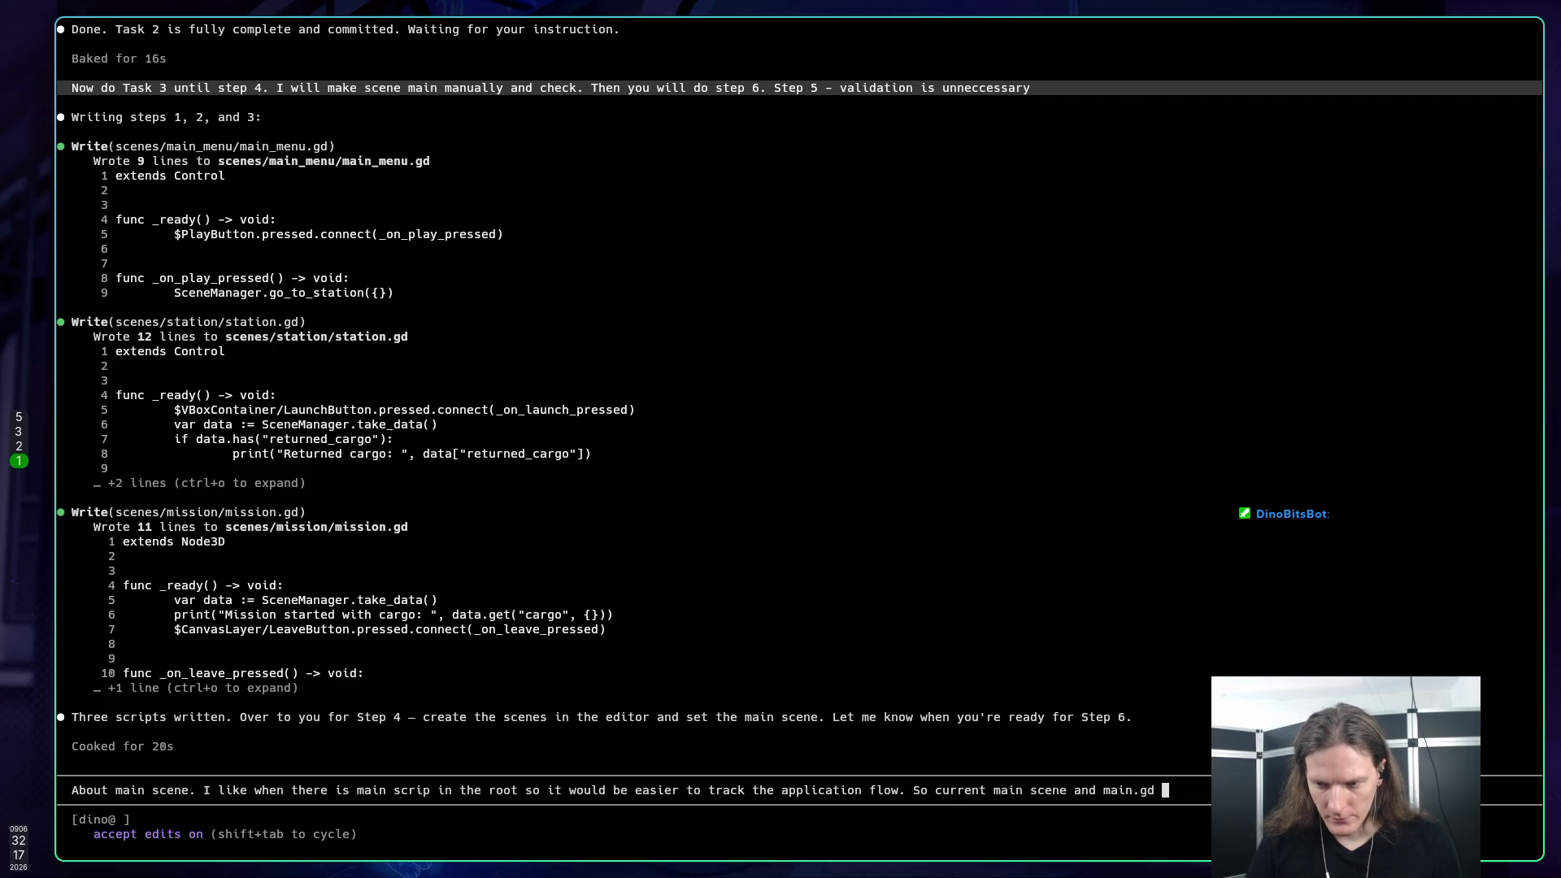
type("should")
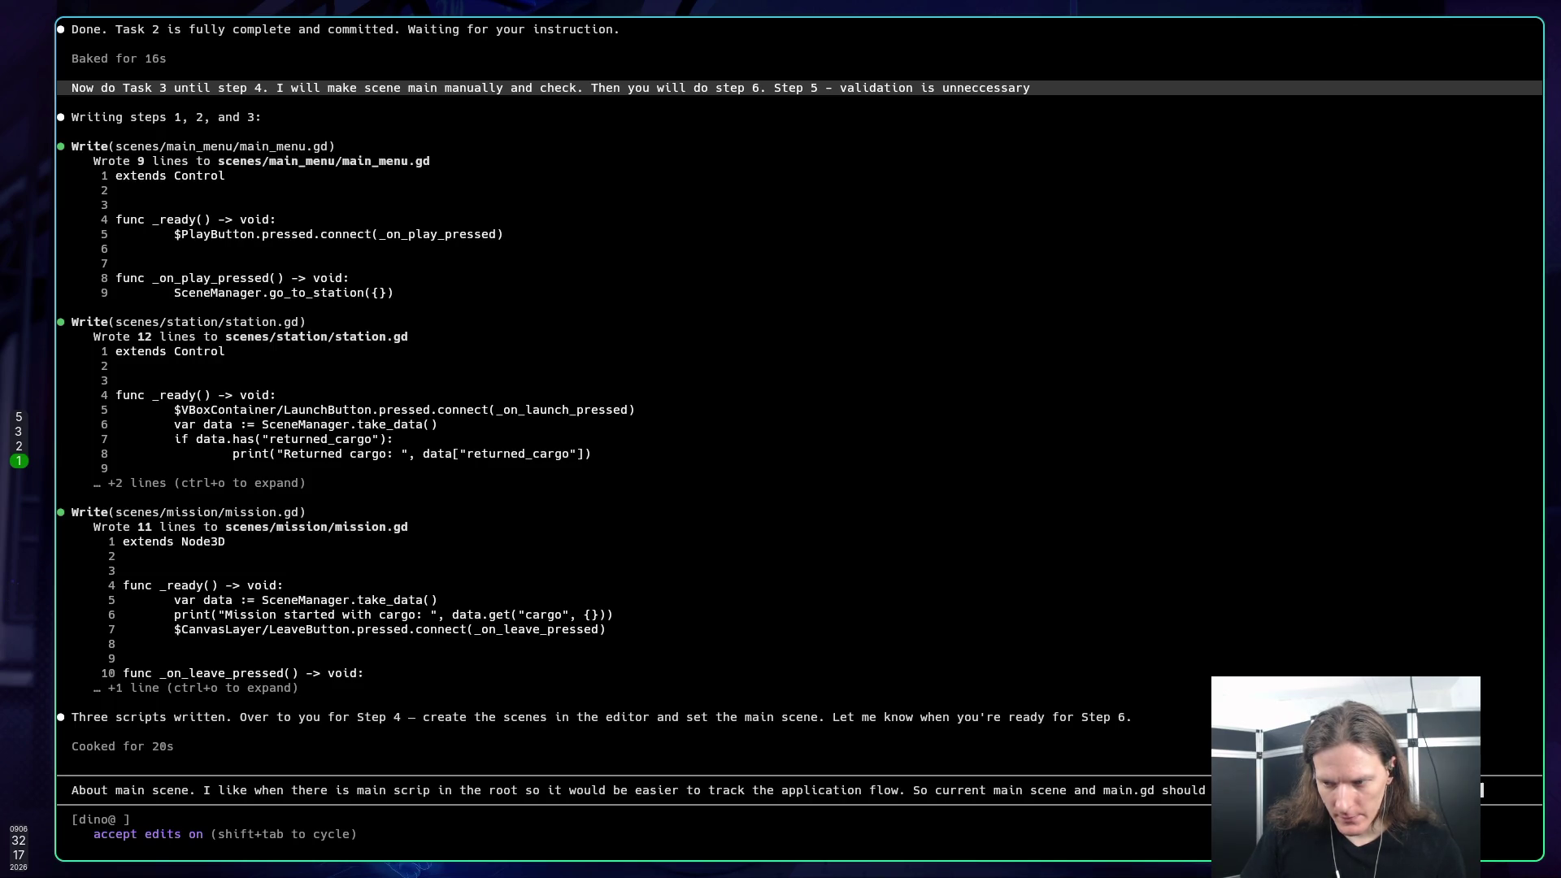
Step: Add that main can handle manual loading, loading screens, titles, etc., and send the message
type("t can be")
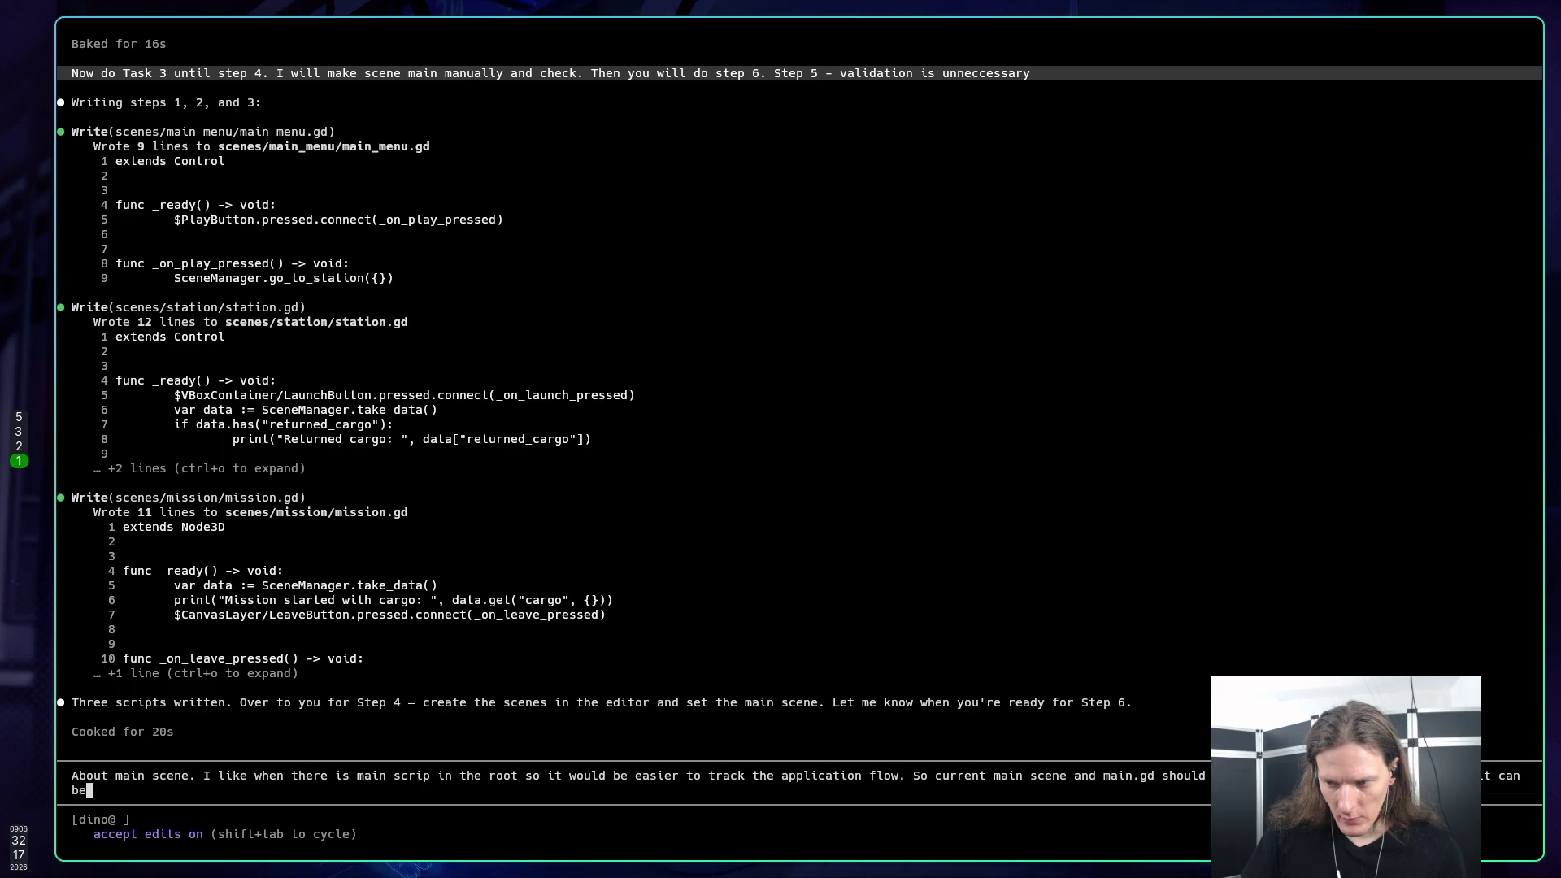
type(" use")
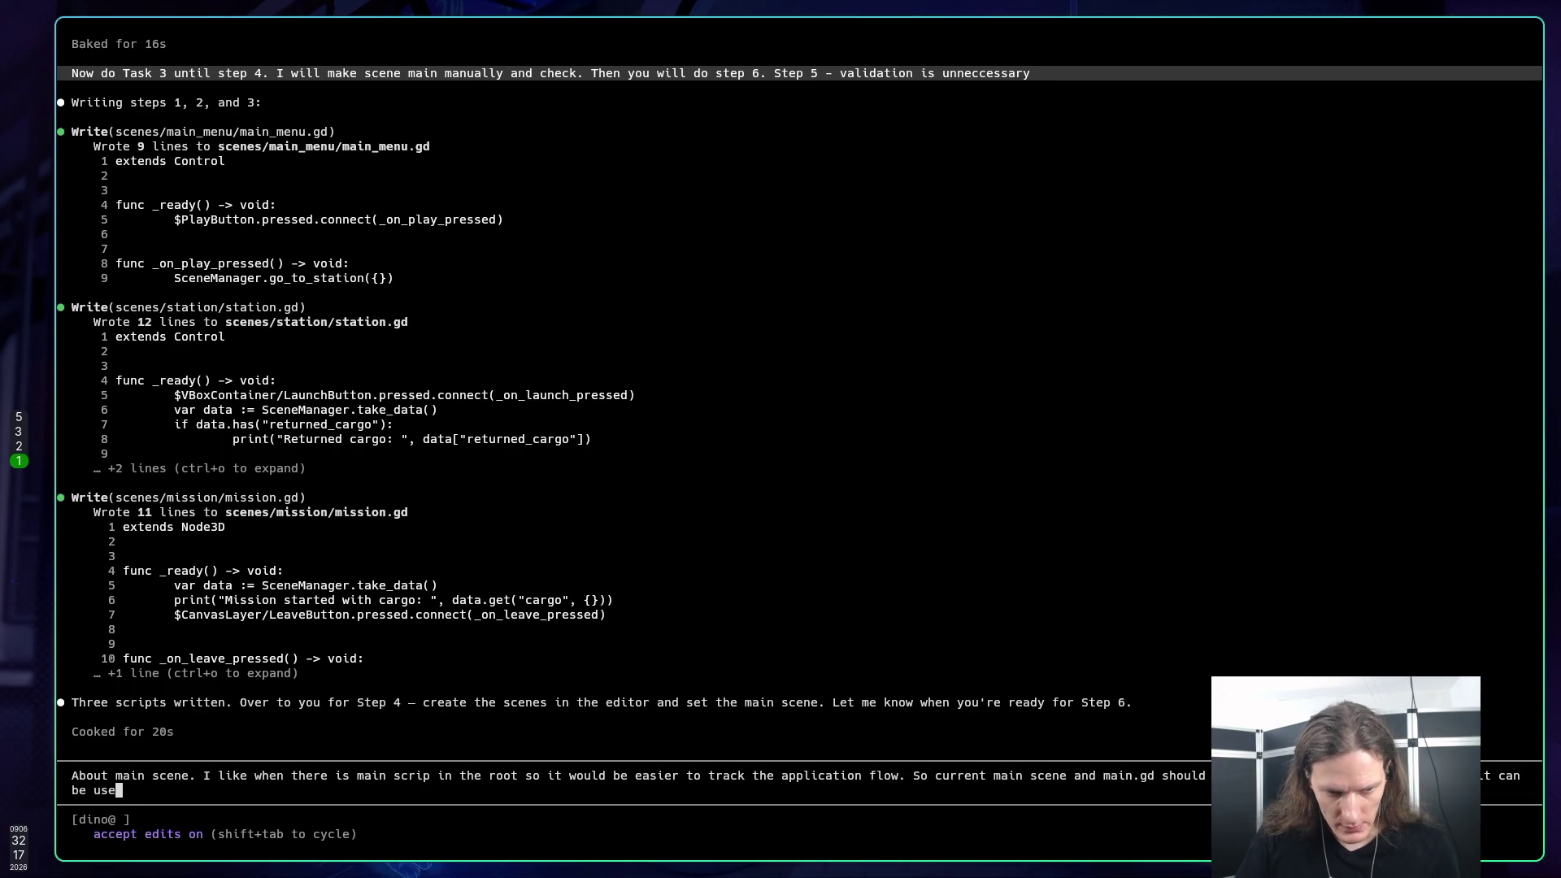
type("full b")
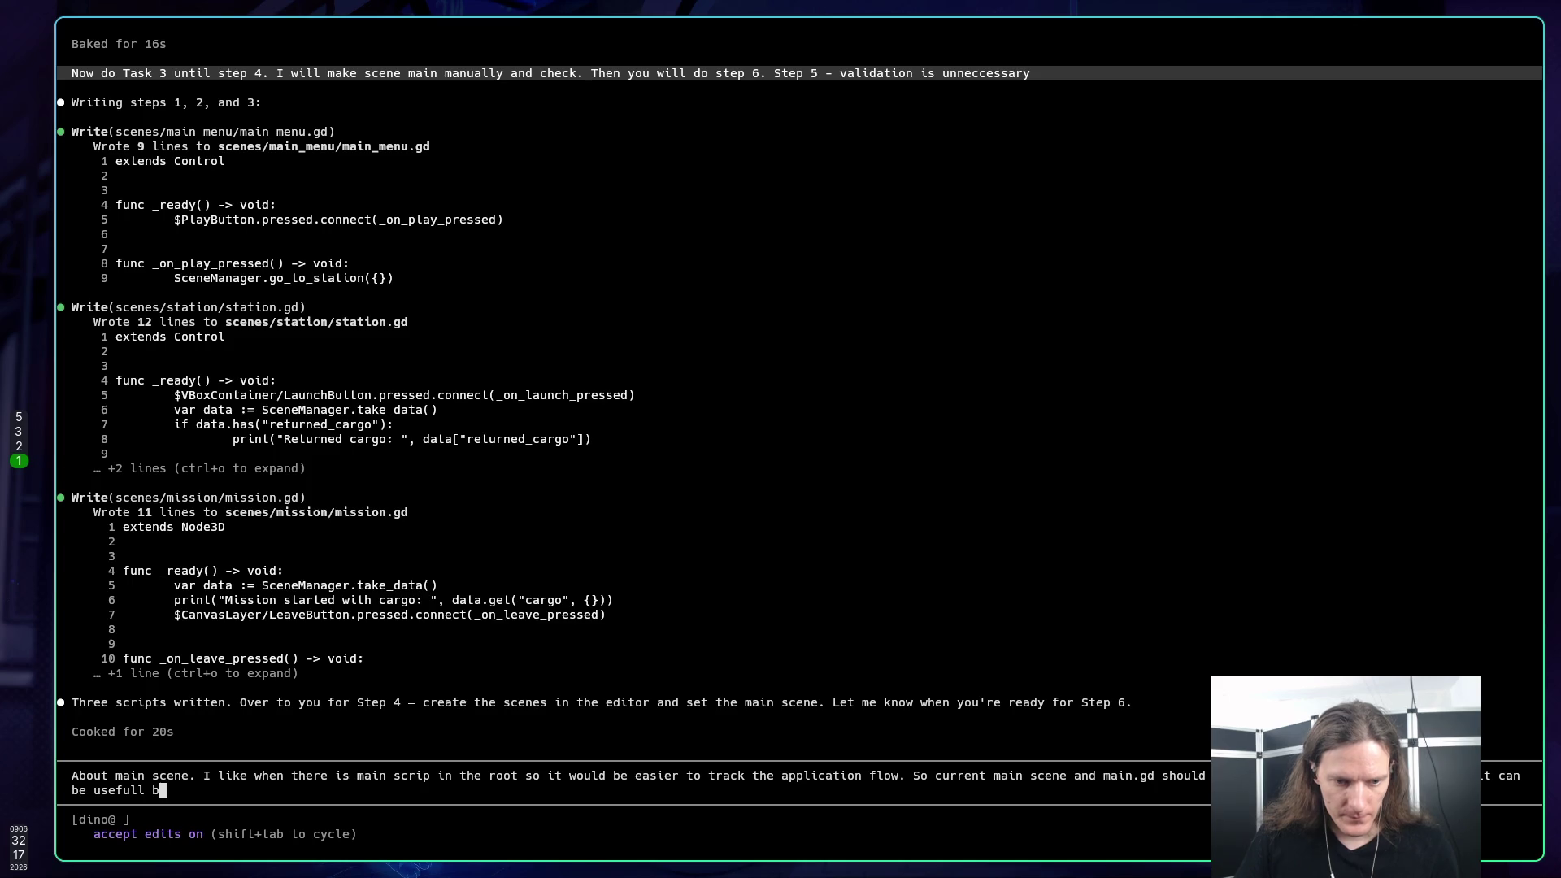
type("y manual")
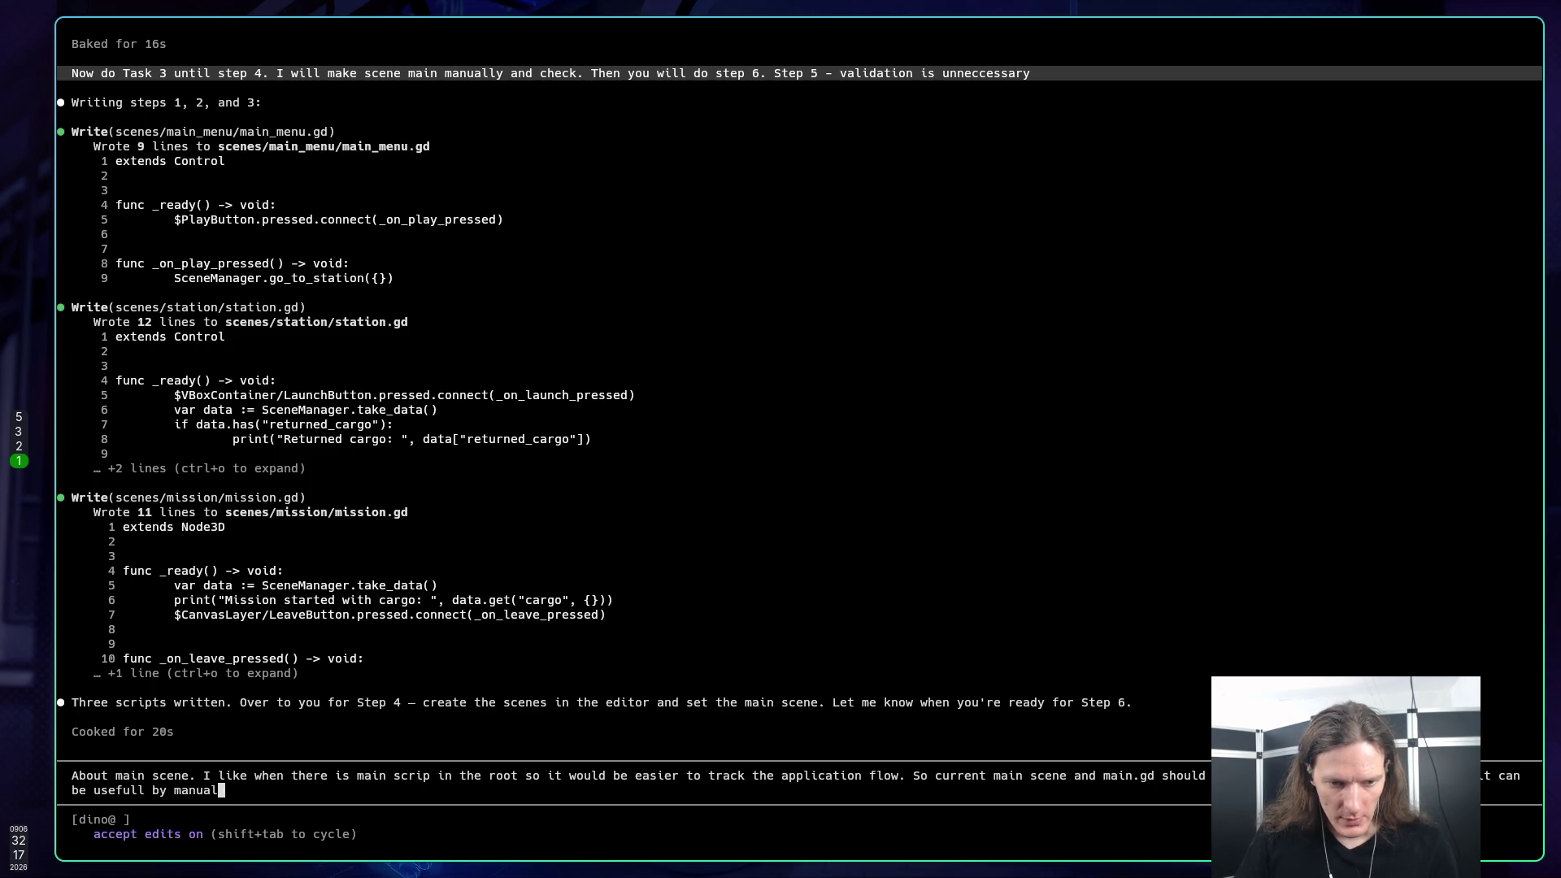
type("ly loading ")
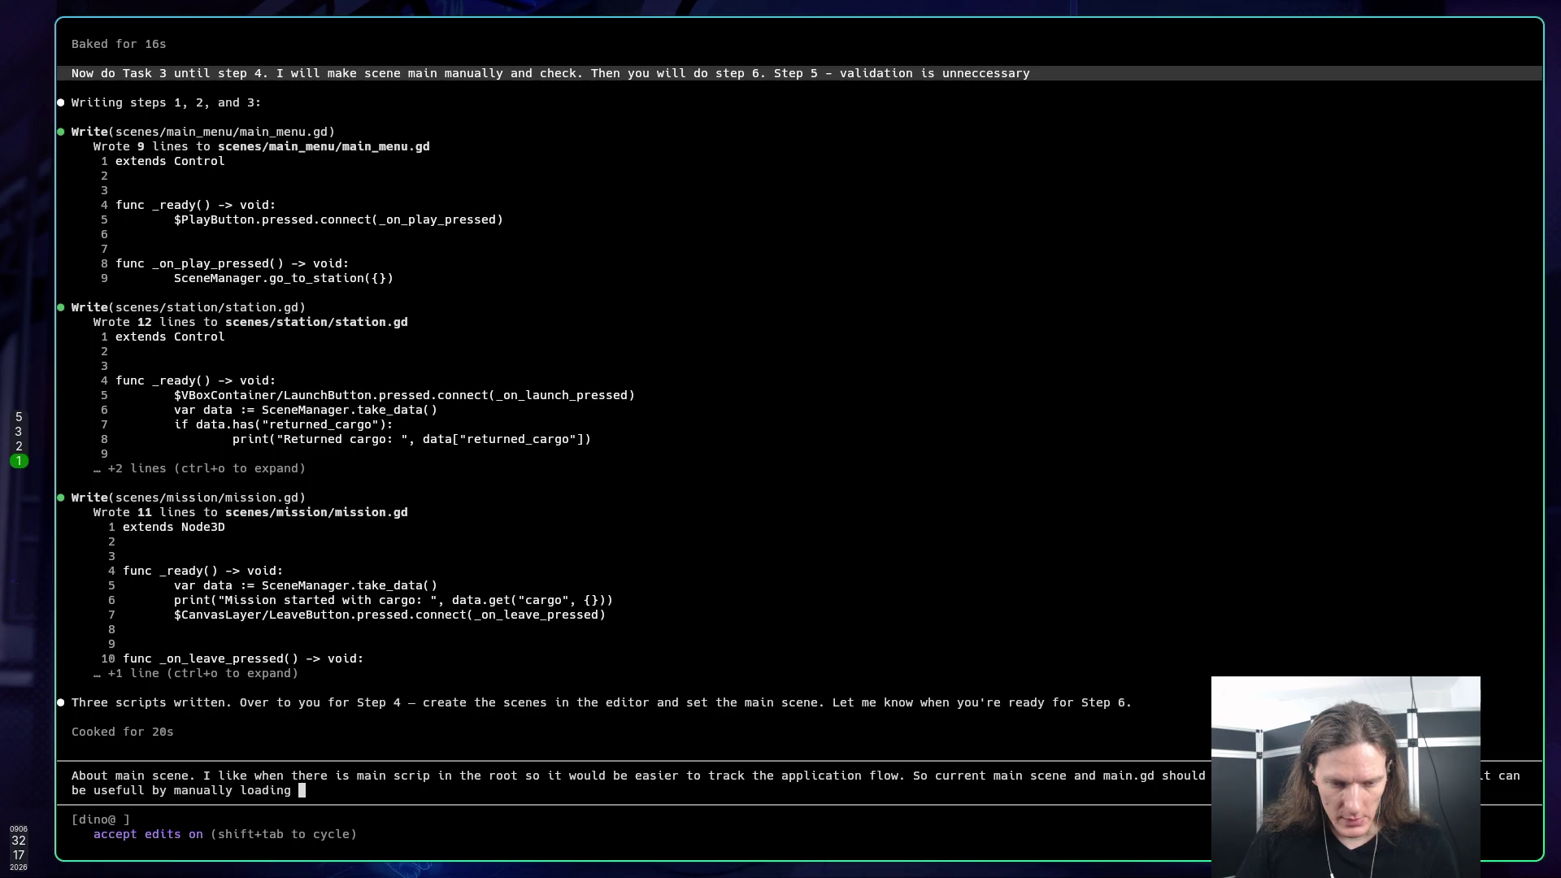
type("stuff or ")
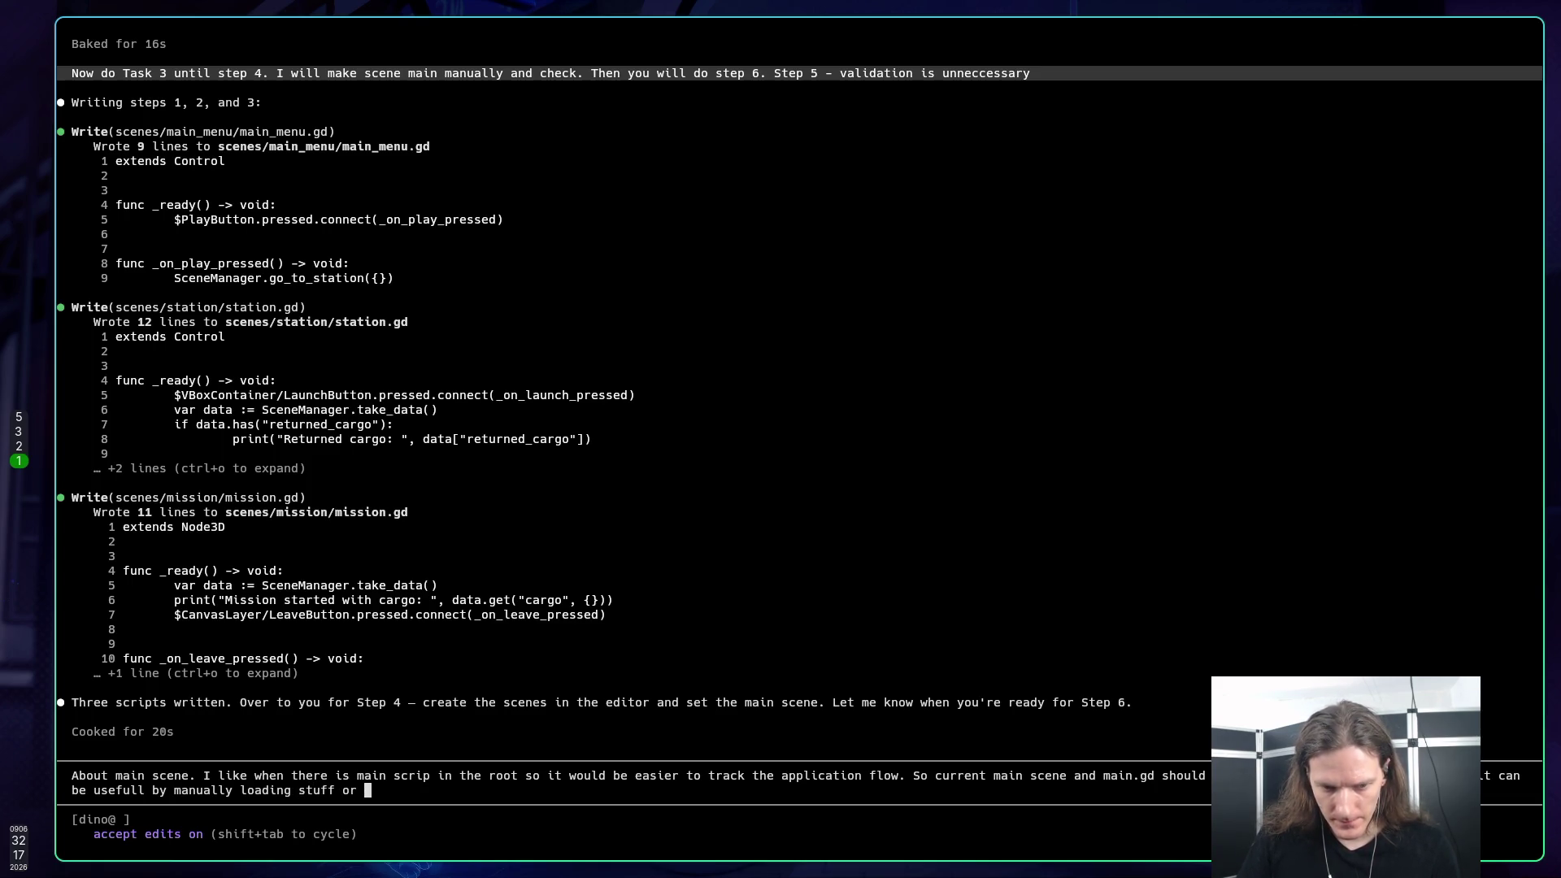
type("having those ")
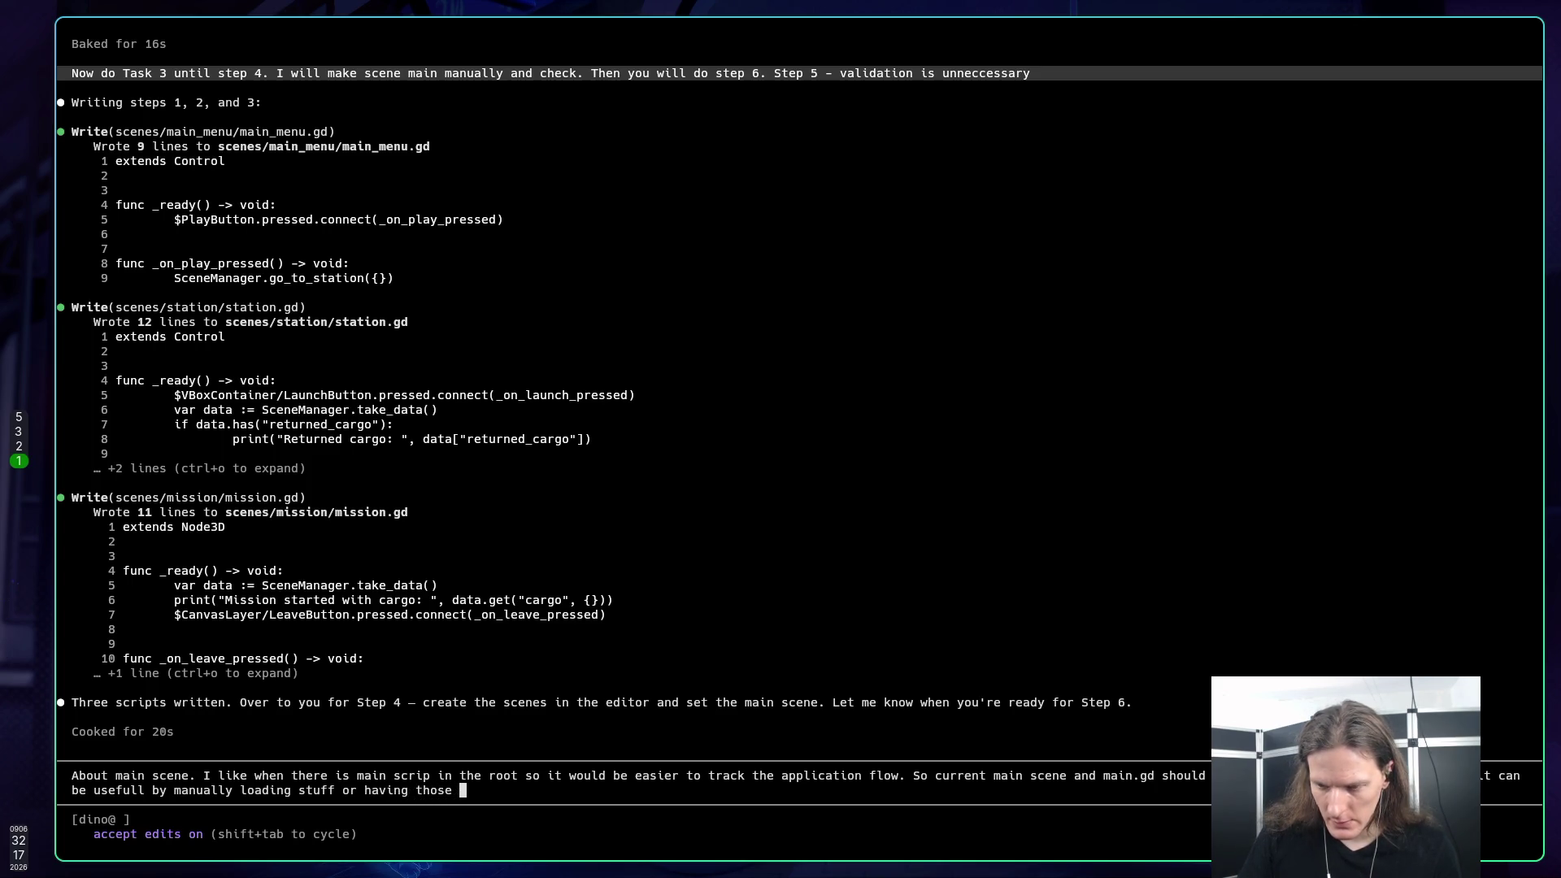
type("loading sc")
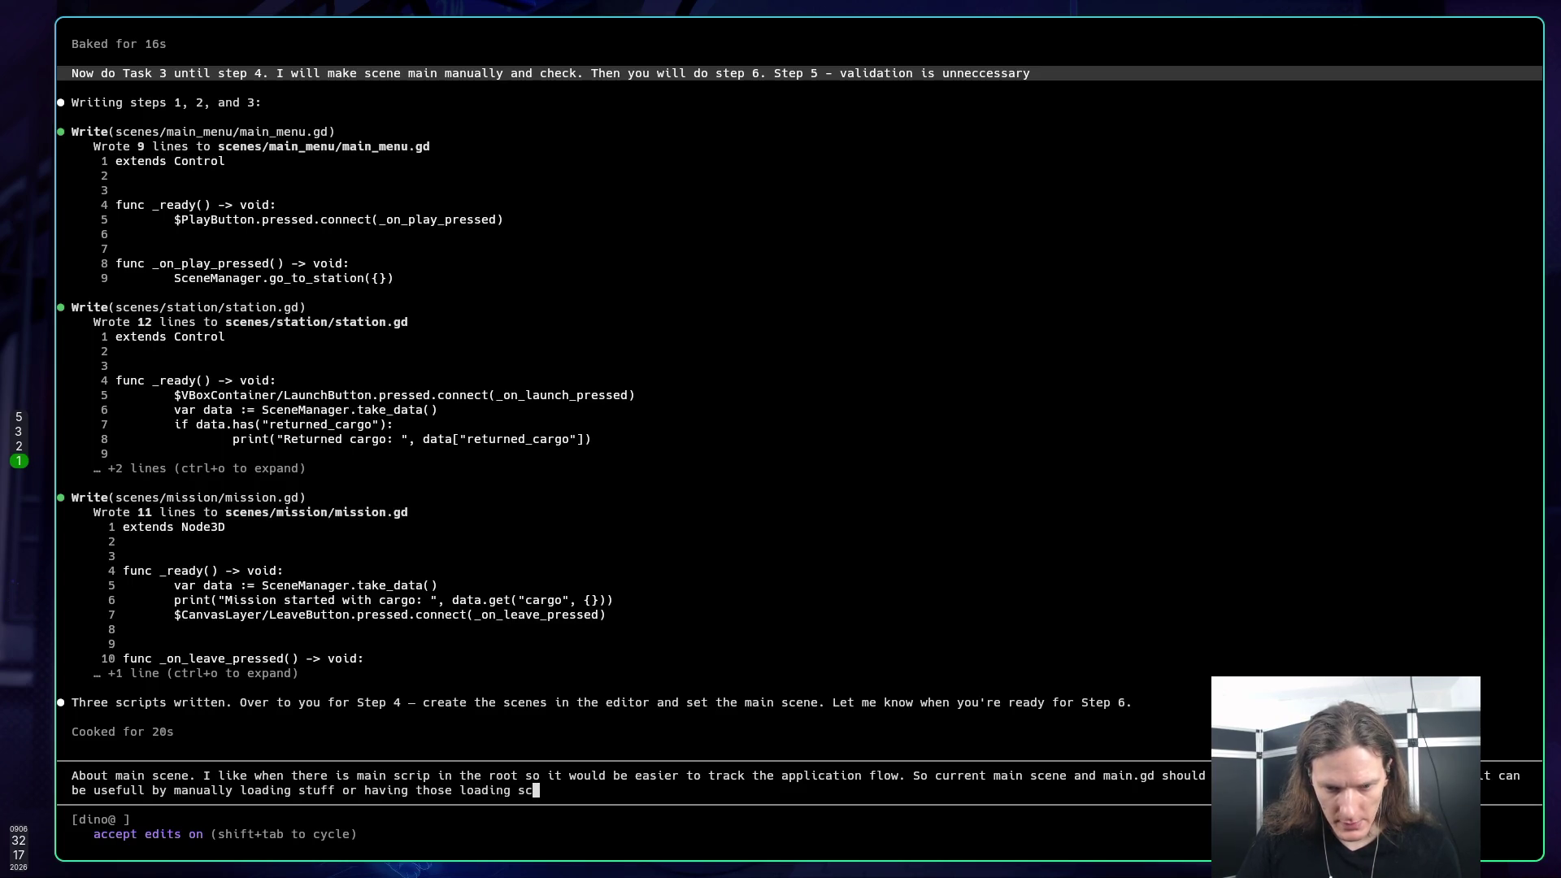
type("reens")
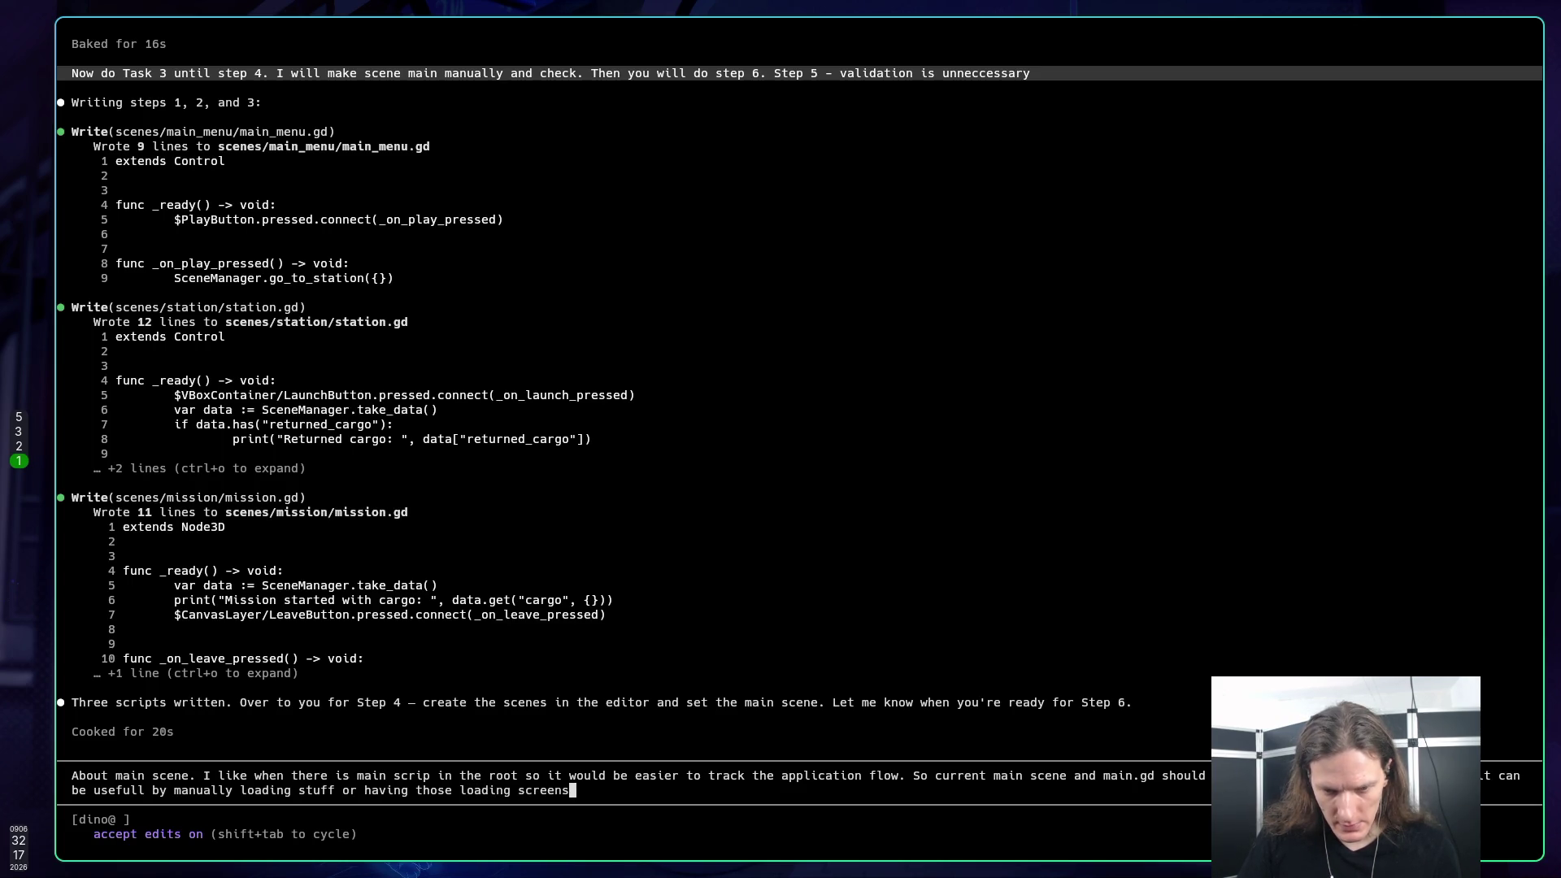
type(", title")
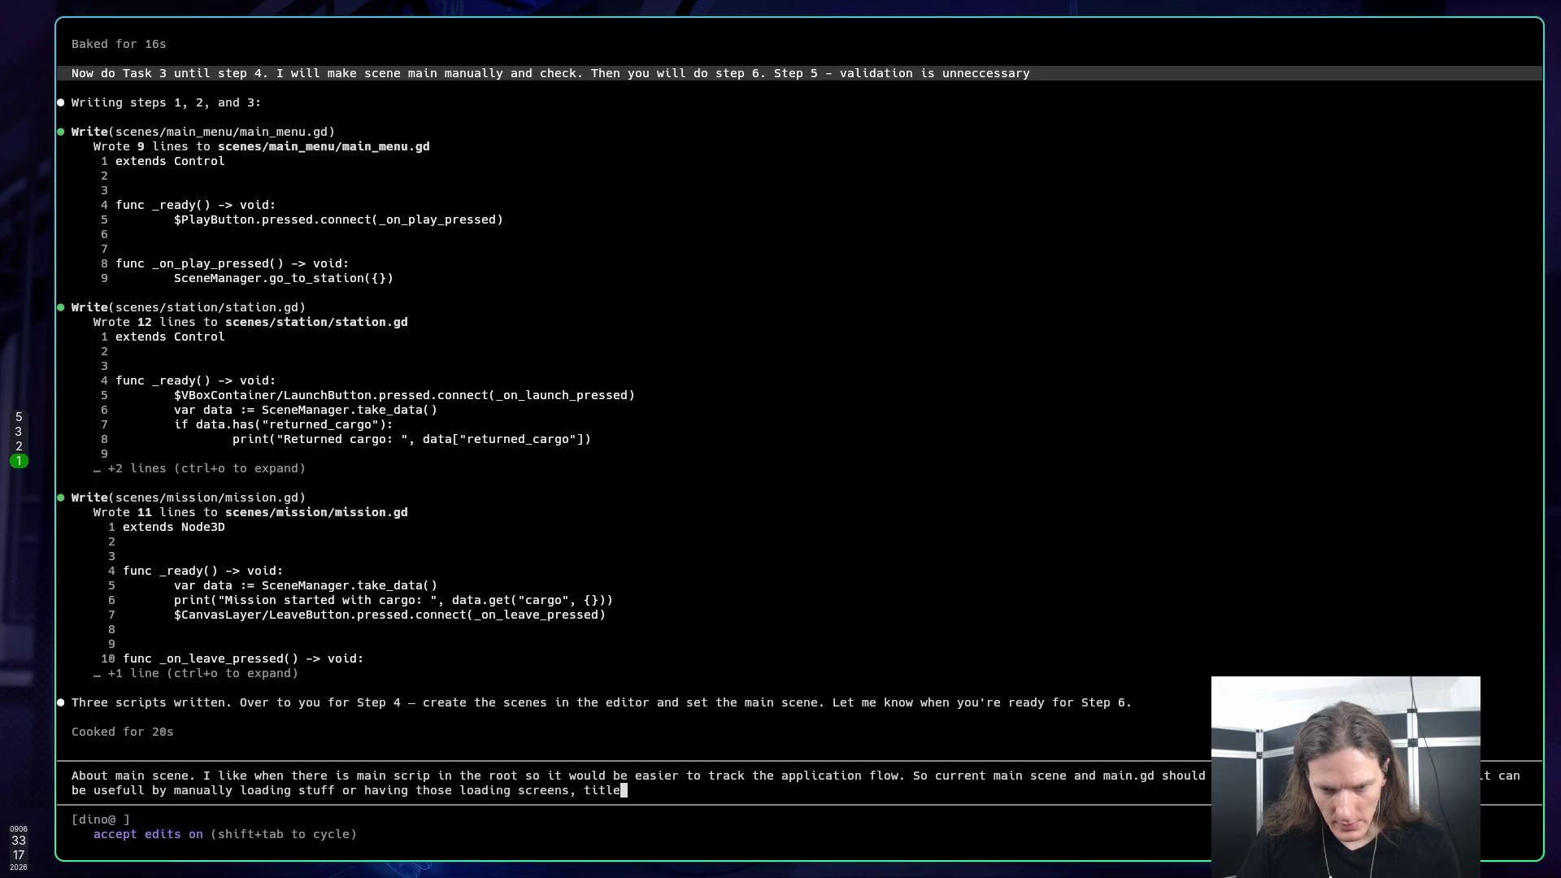
type("s,")
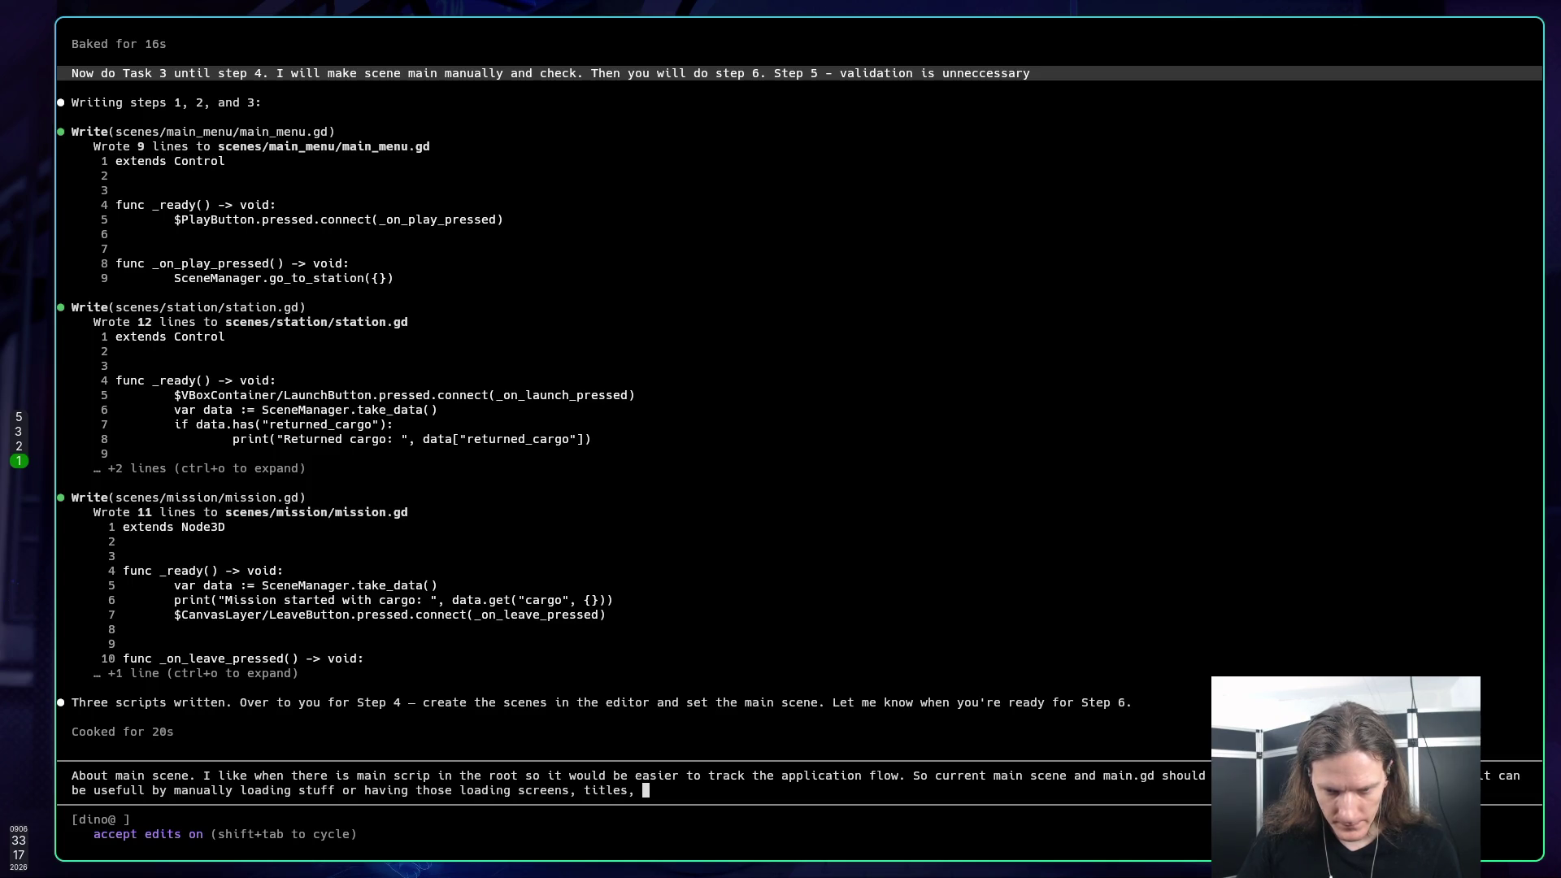
key("BackSpace")
key("BackSpace")
type("etc.")
key("Return")
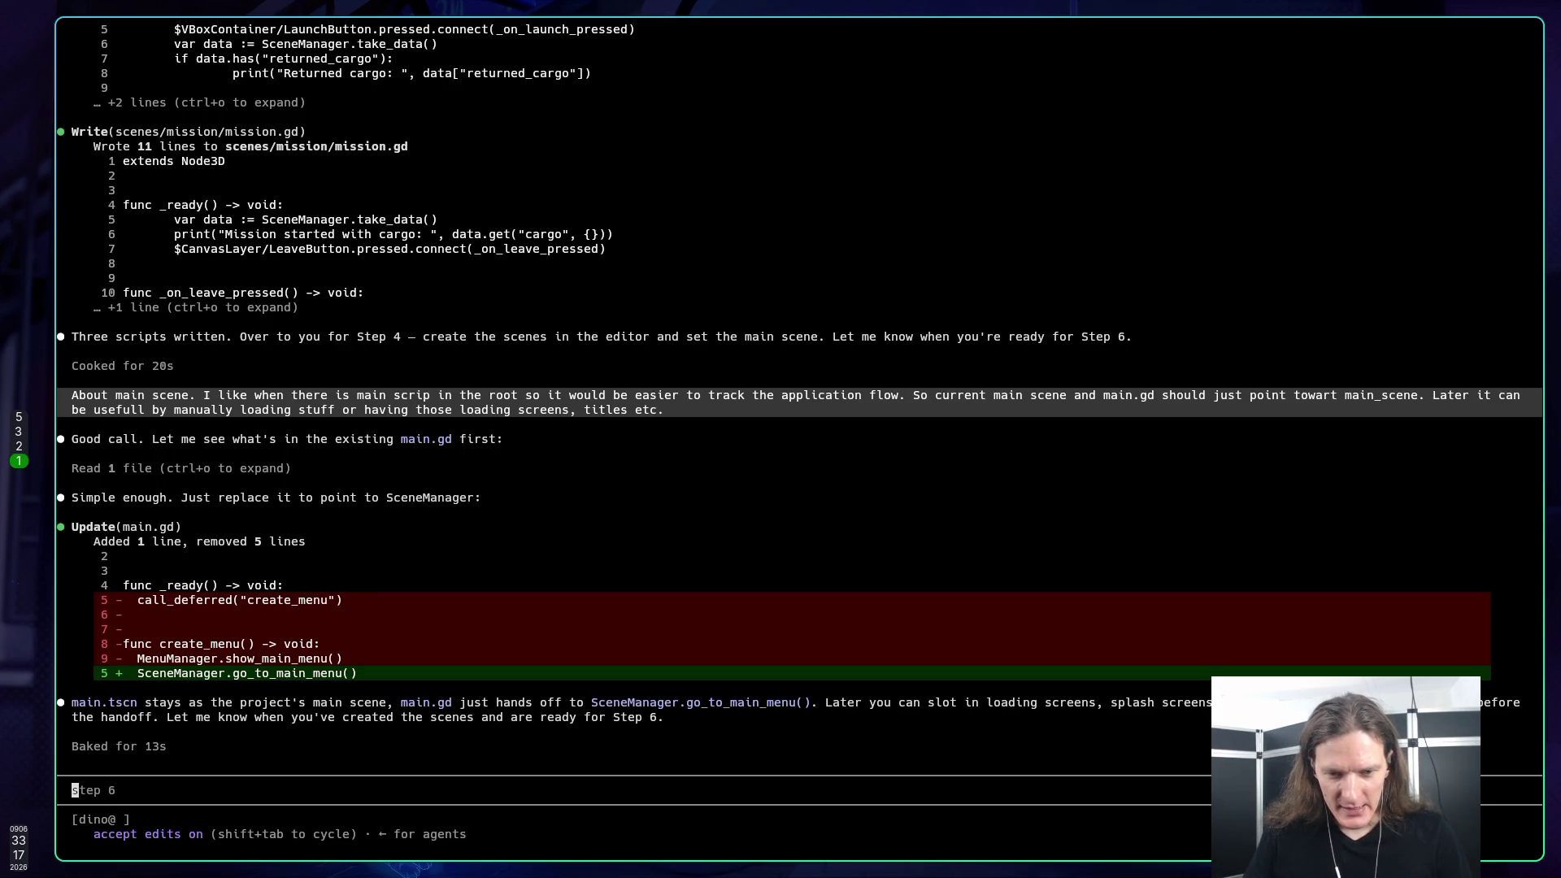
Step: Test-run the project, then remove the Tags, Database, EventBus, PersistanceManager, MenuManager and GameManager autoloads
key("super+5")
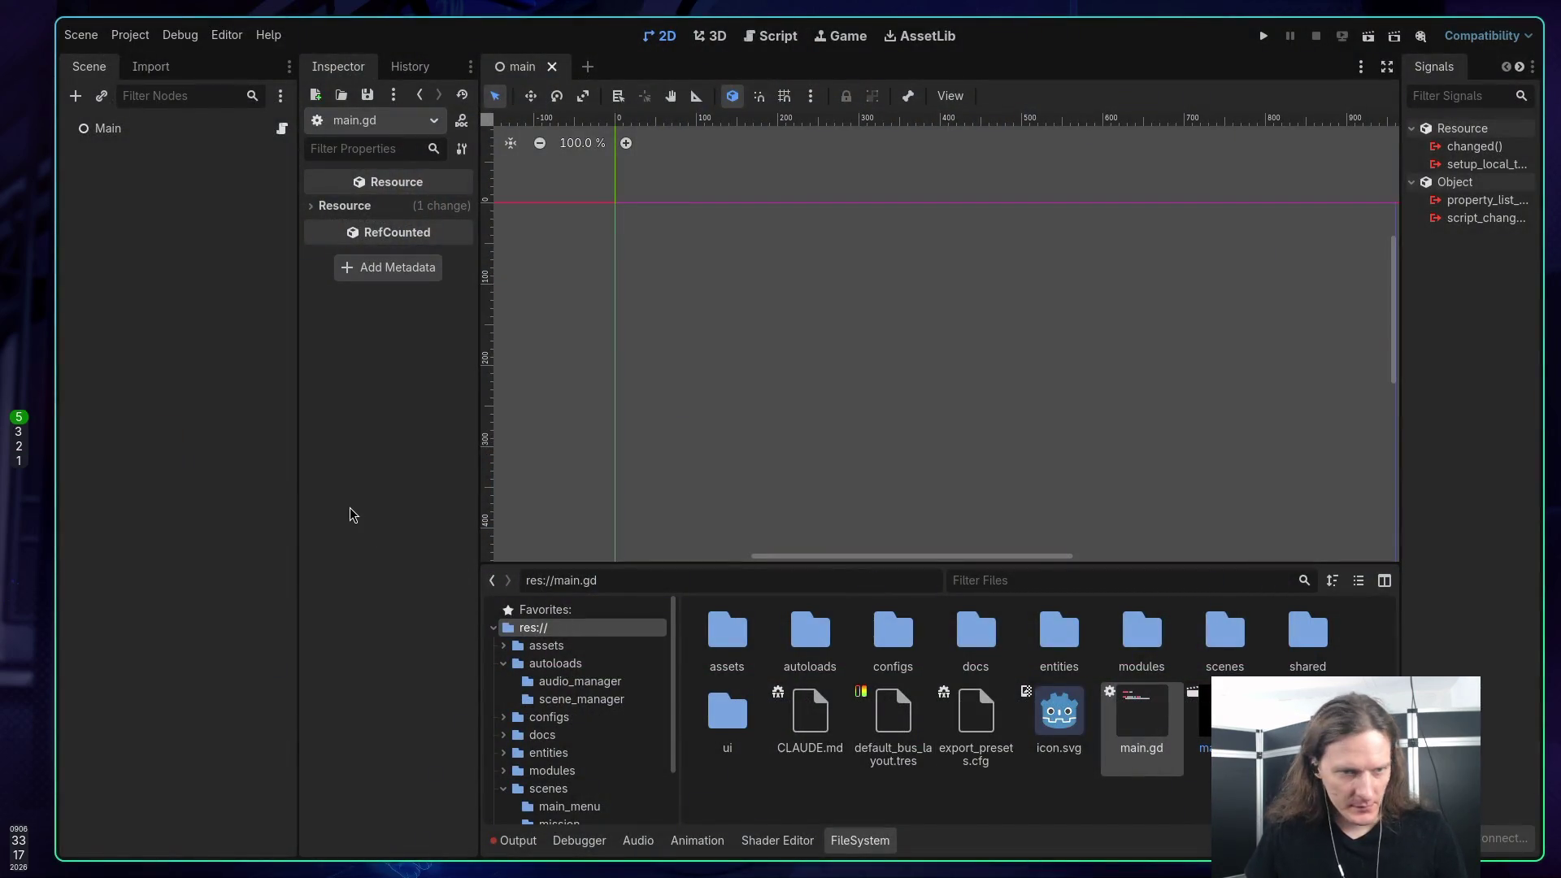
key("F5")
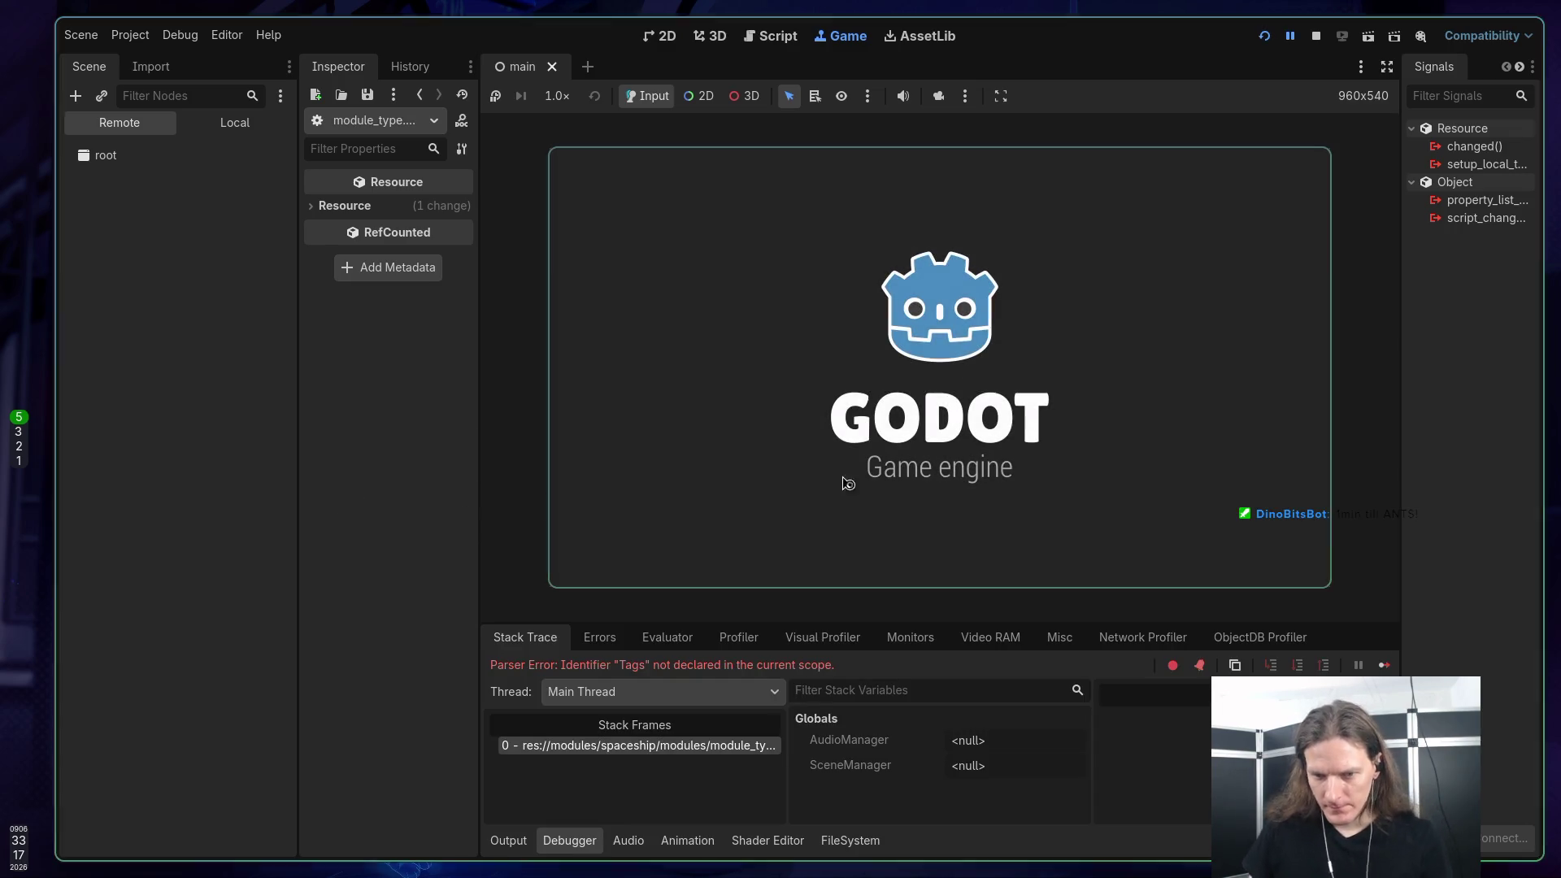
left_click(1317, 35)
left_click(130, 35)
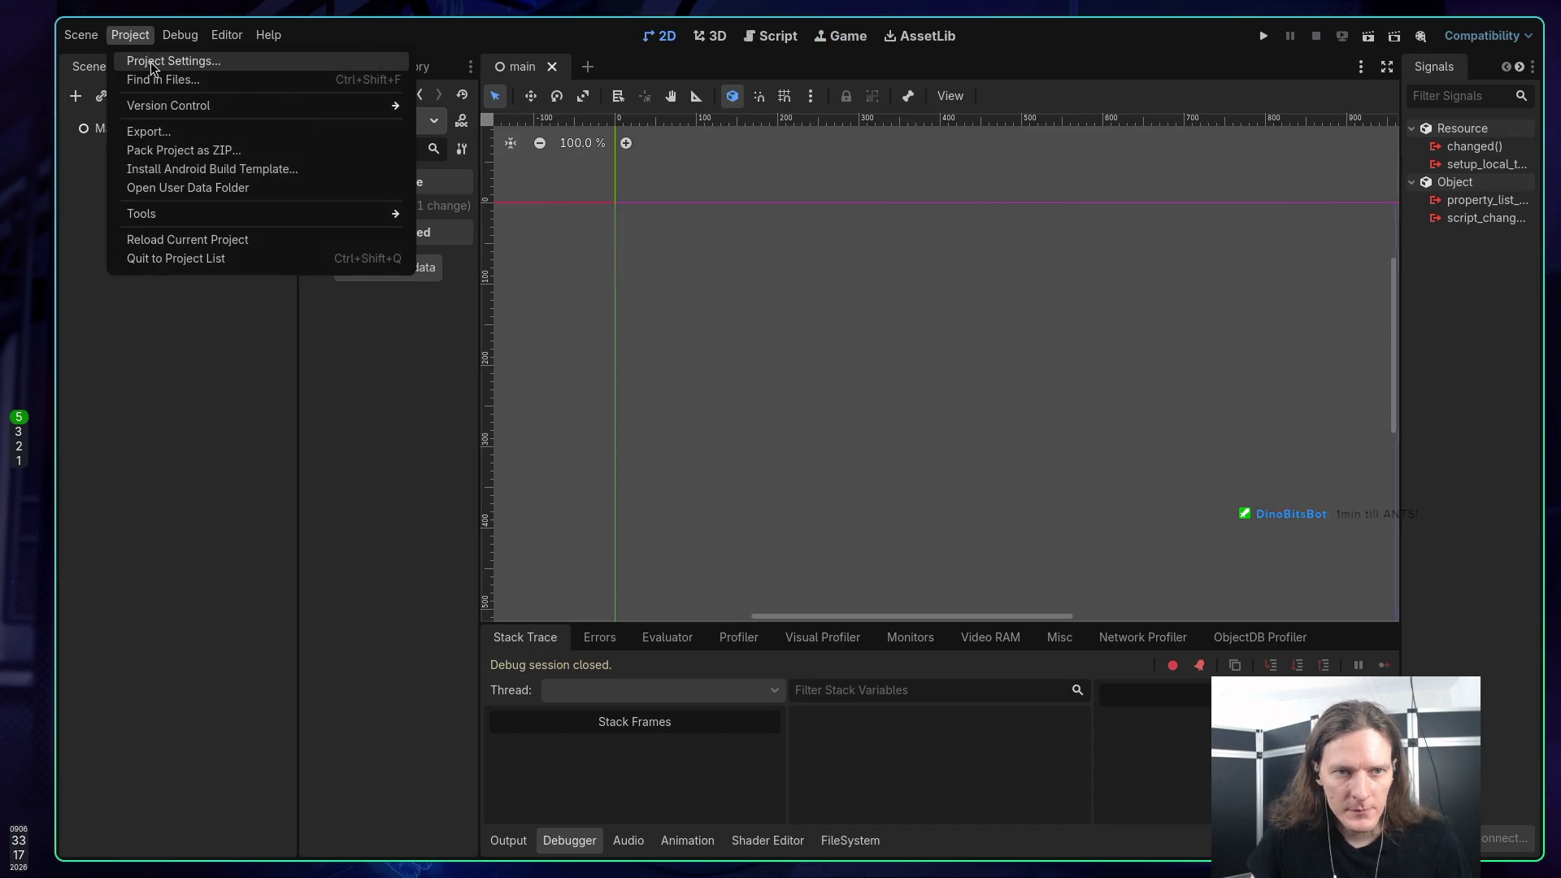
left_click(151, 62)
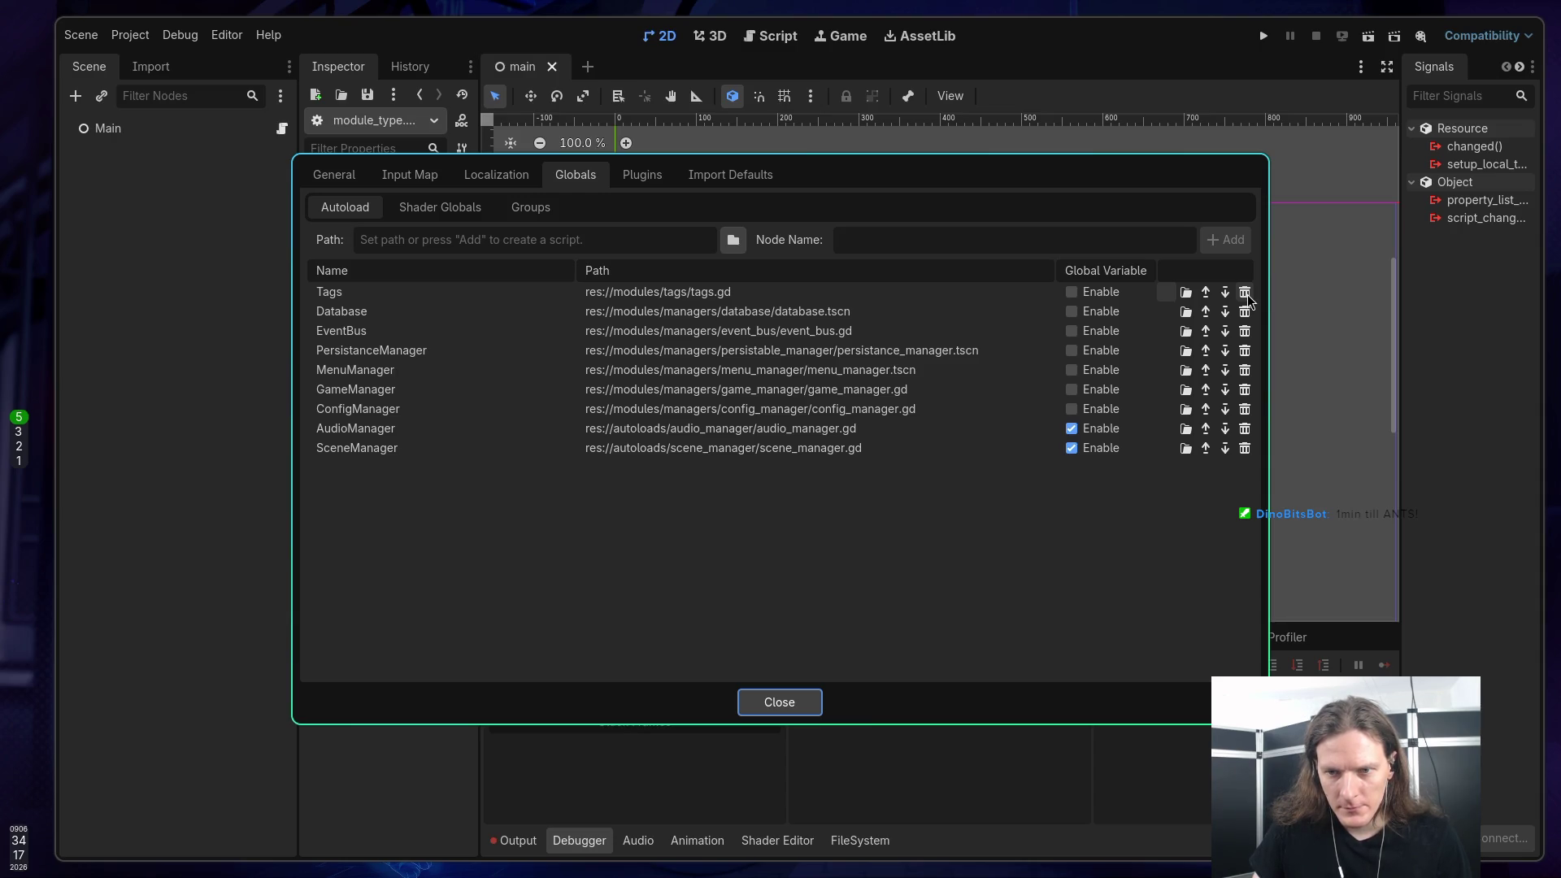
left_click(1246, 294)
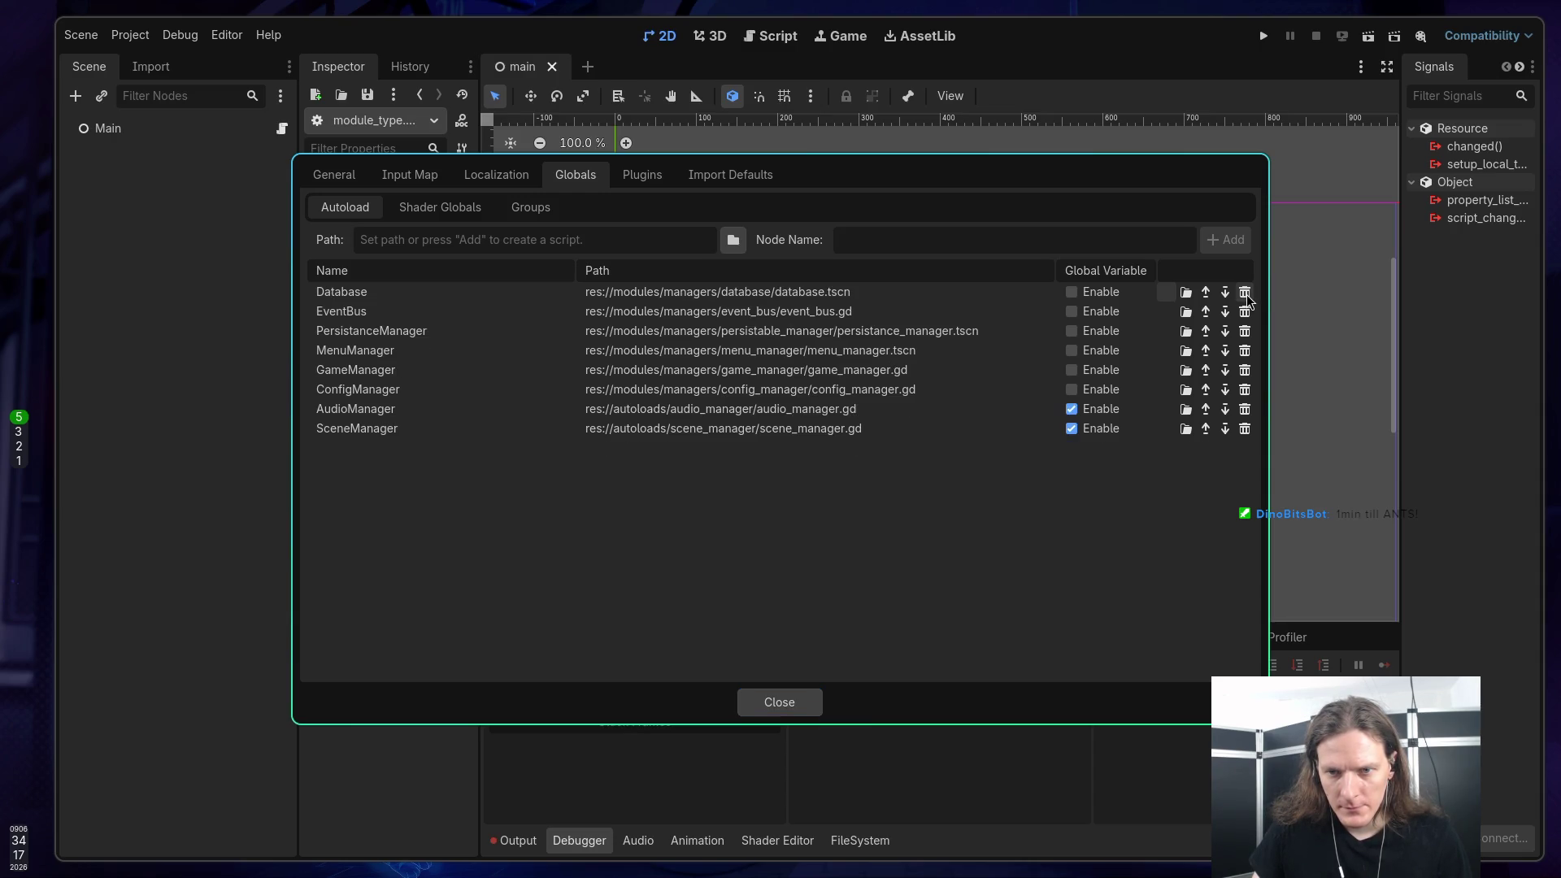
left_click(1246, 295)
left_click(1246, 294)
left_click(1247, 294)
left_click(1247, 294)
left_click(1246, 294)
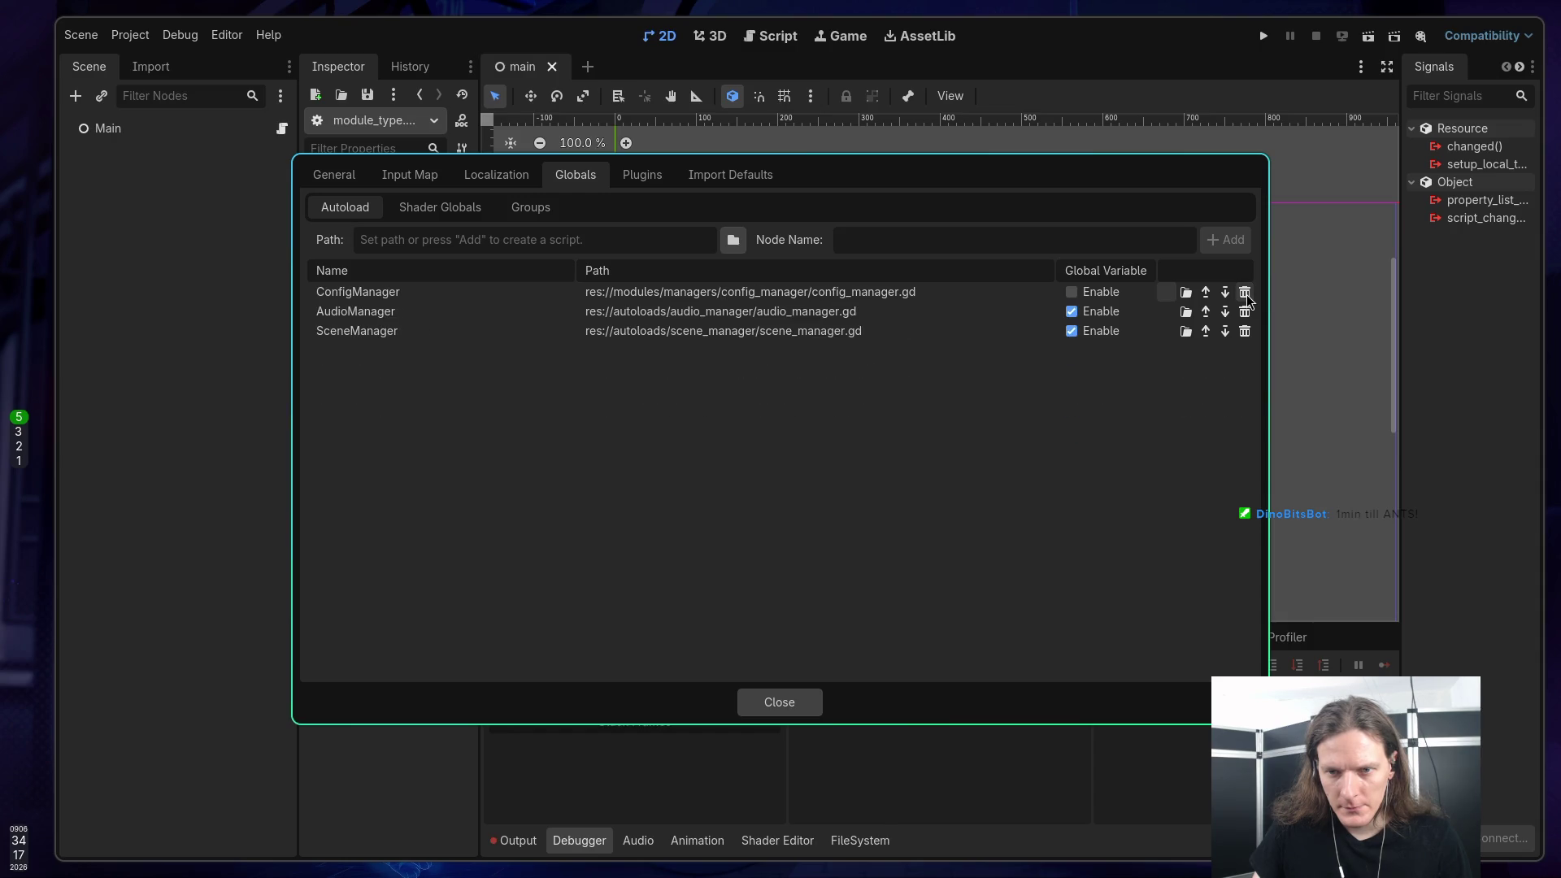
left_click(1247, 295)
left_click(817, 701)
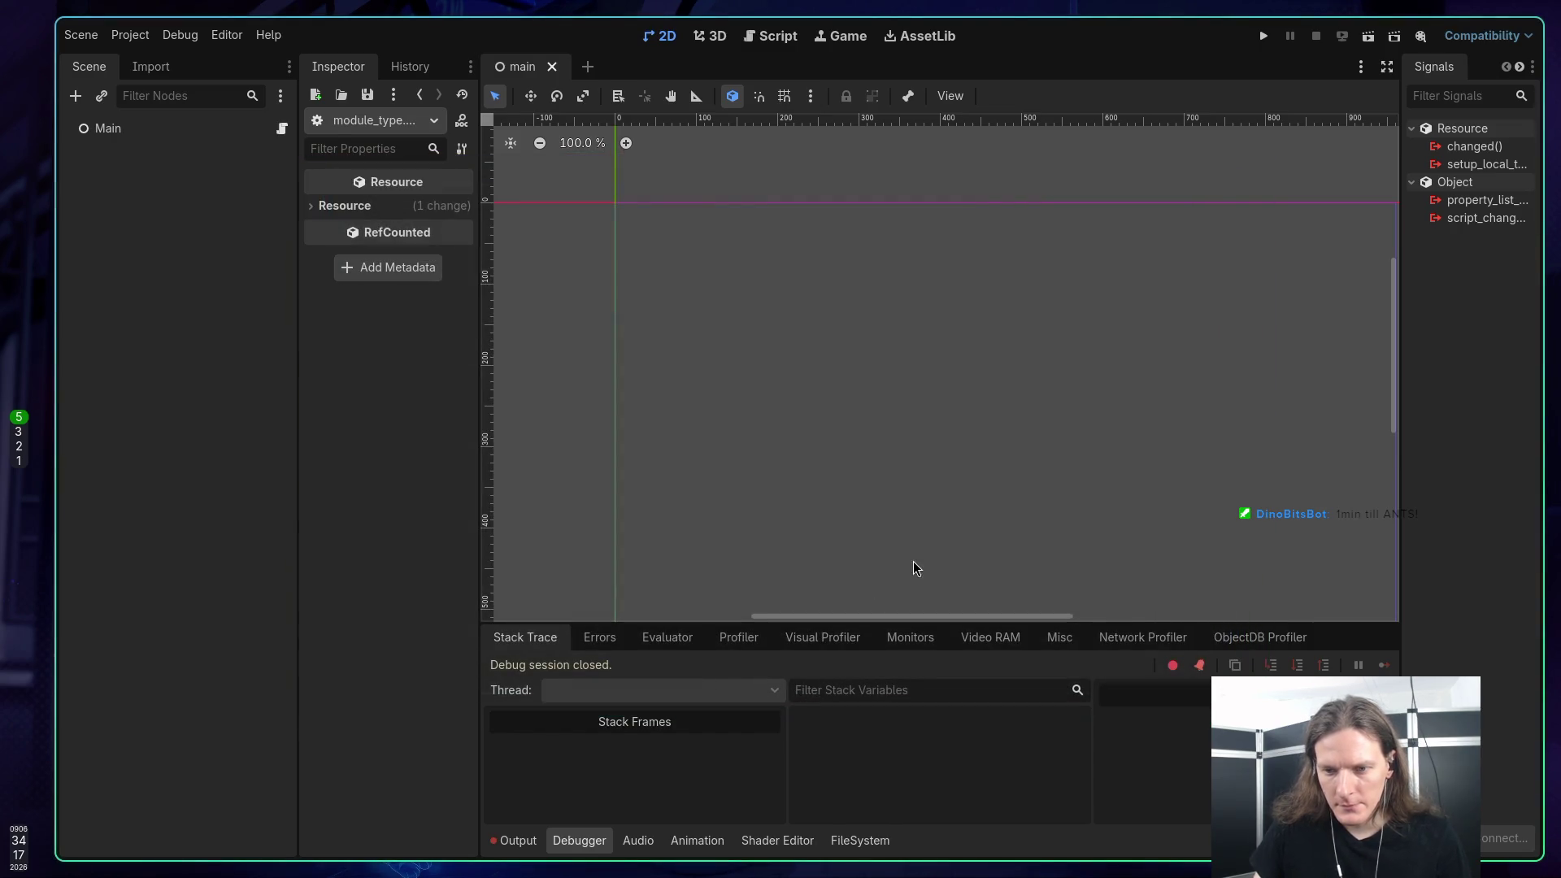
Step: Run the project again and check the Debugger errors showing main_menu.tscn cannot be loaded
key("F5")
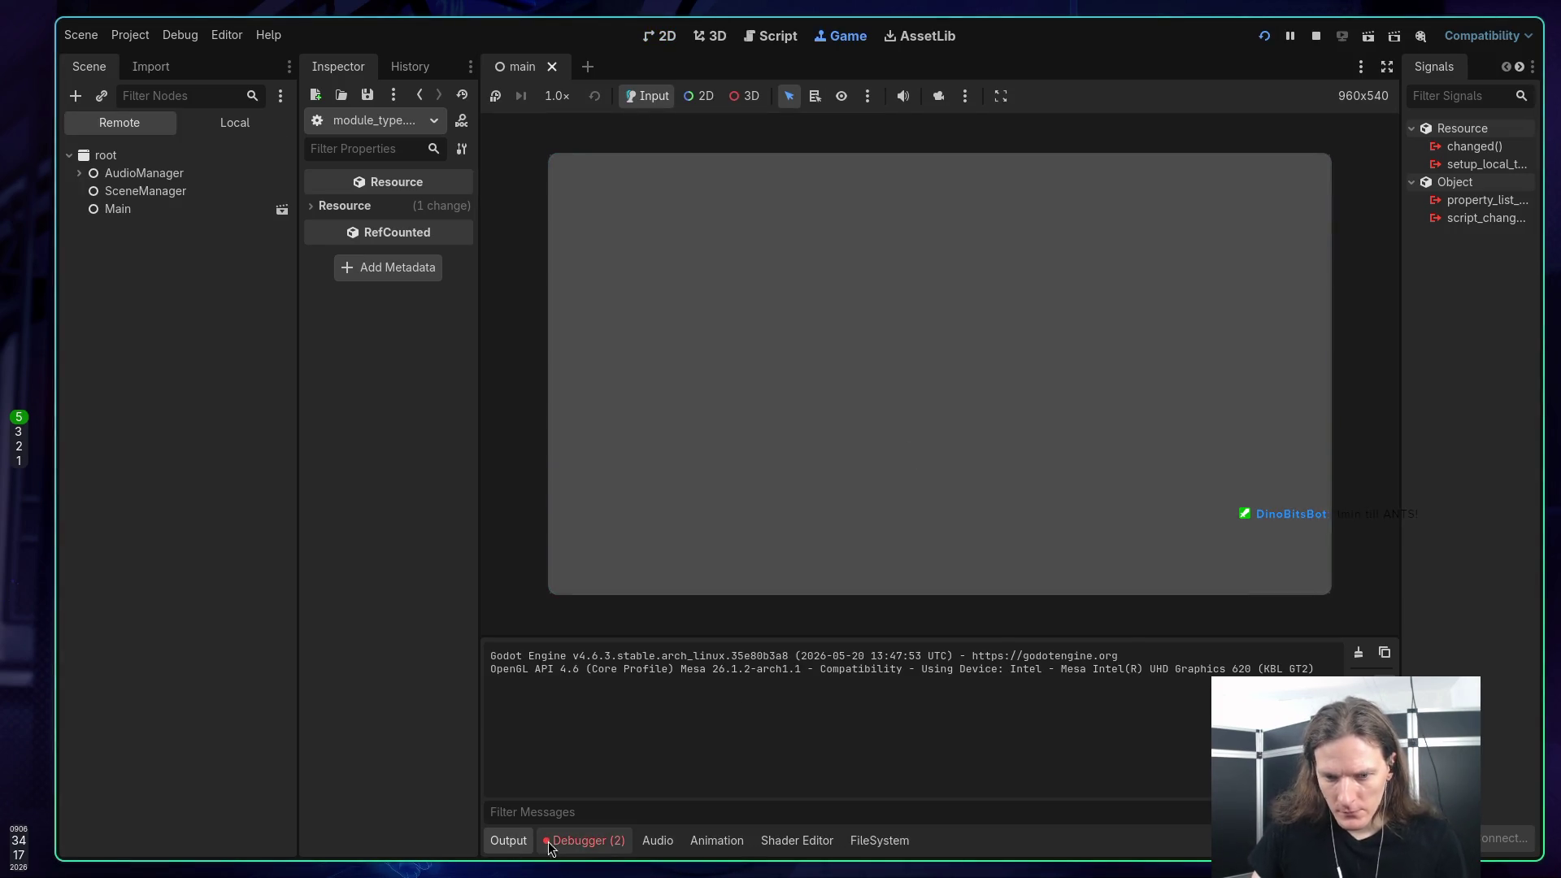
left_click(584, 840)
left_click(615, 637)
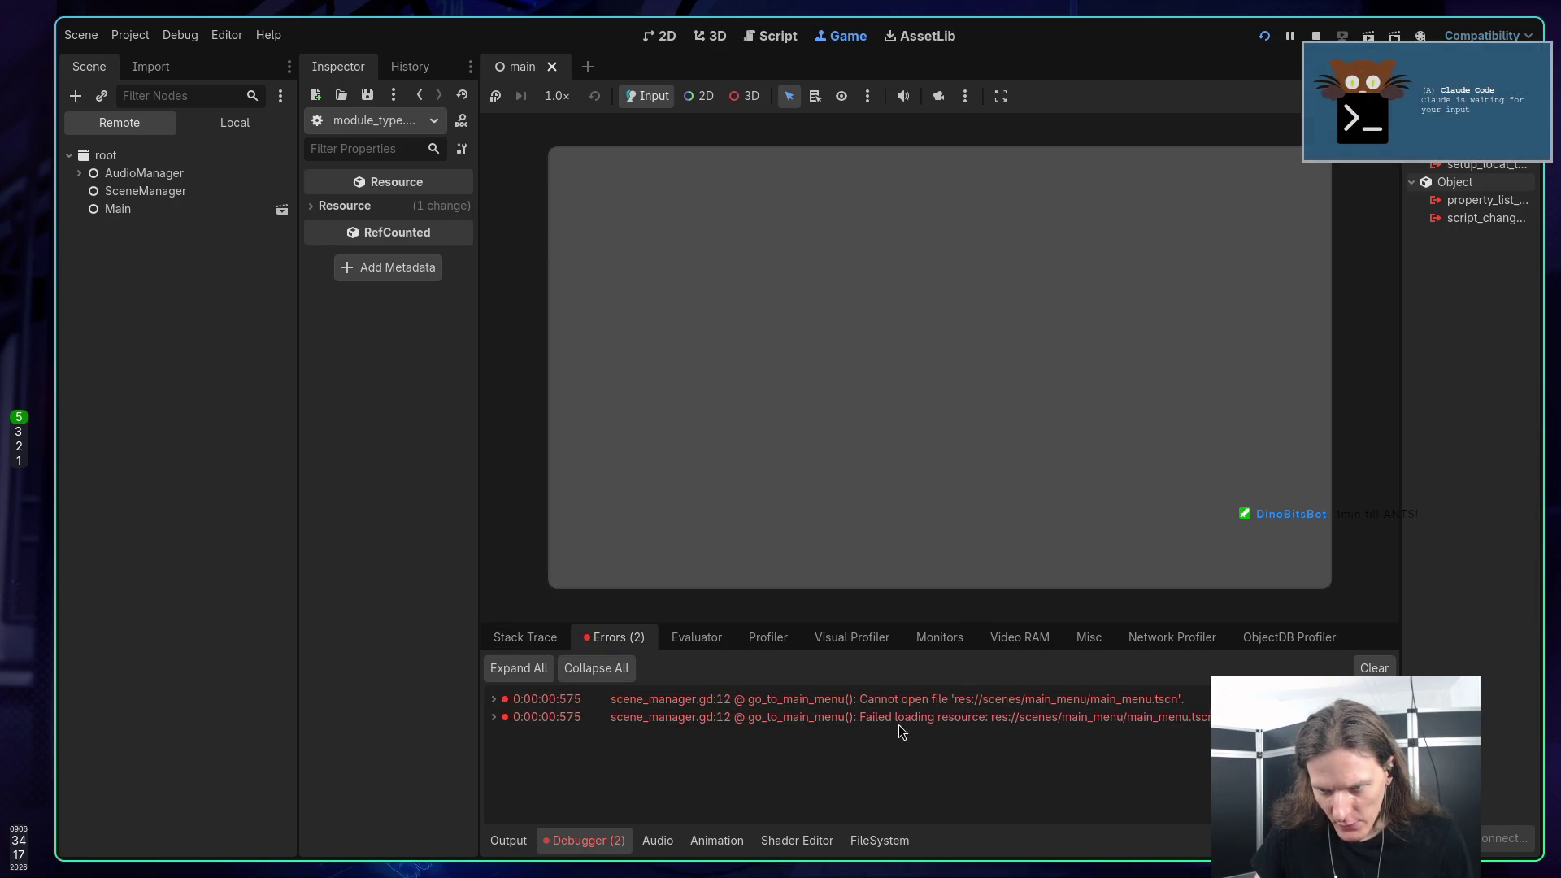
left_click(1316, 36)
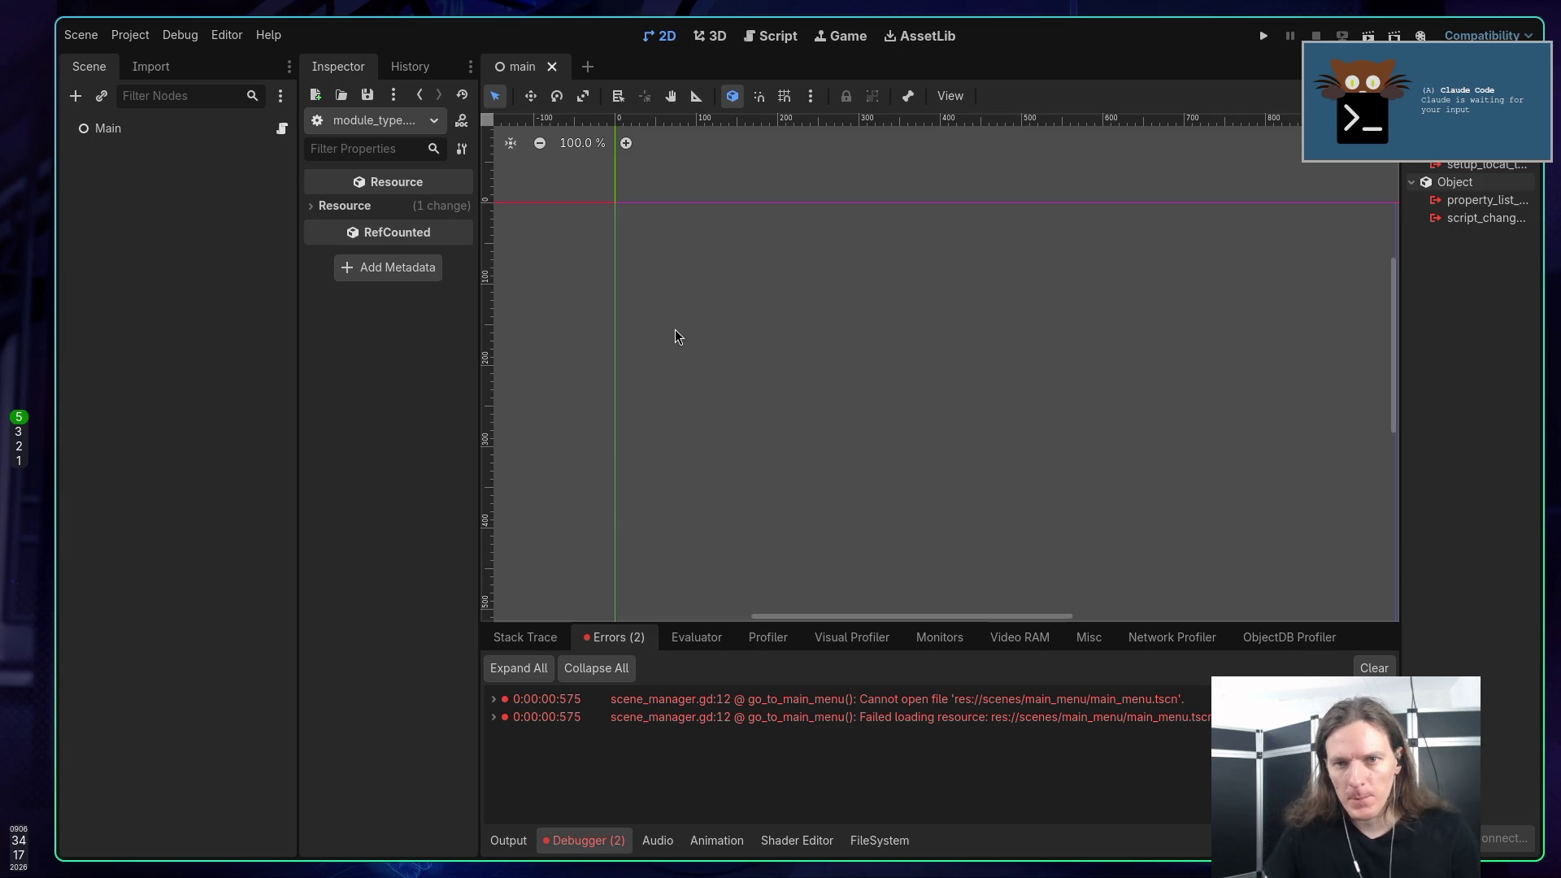
key("super+1")
key("super+2")
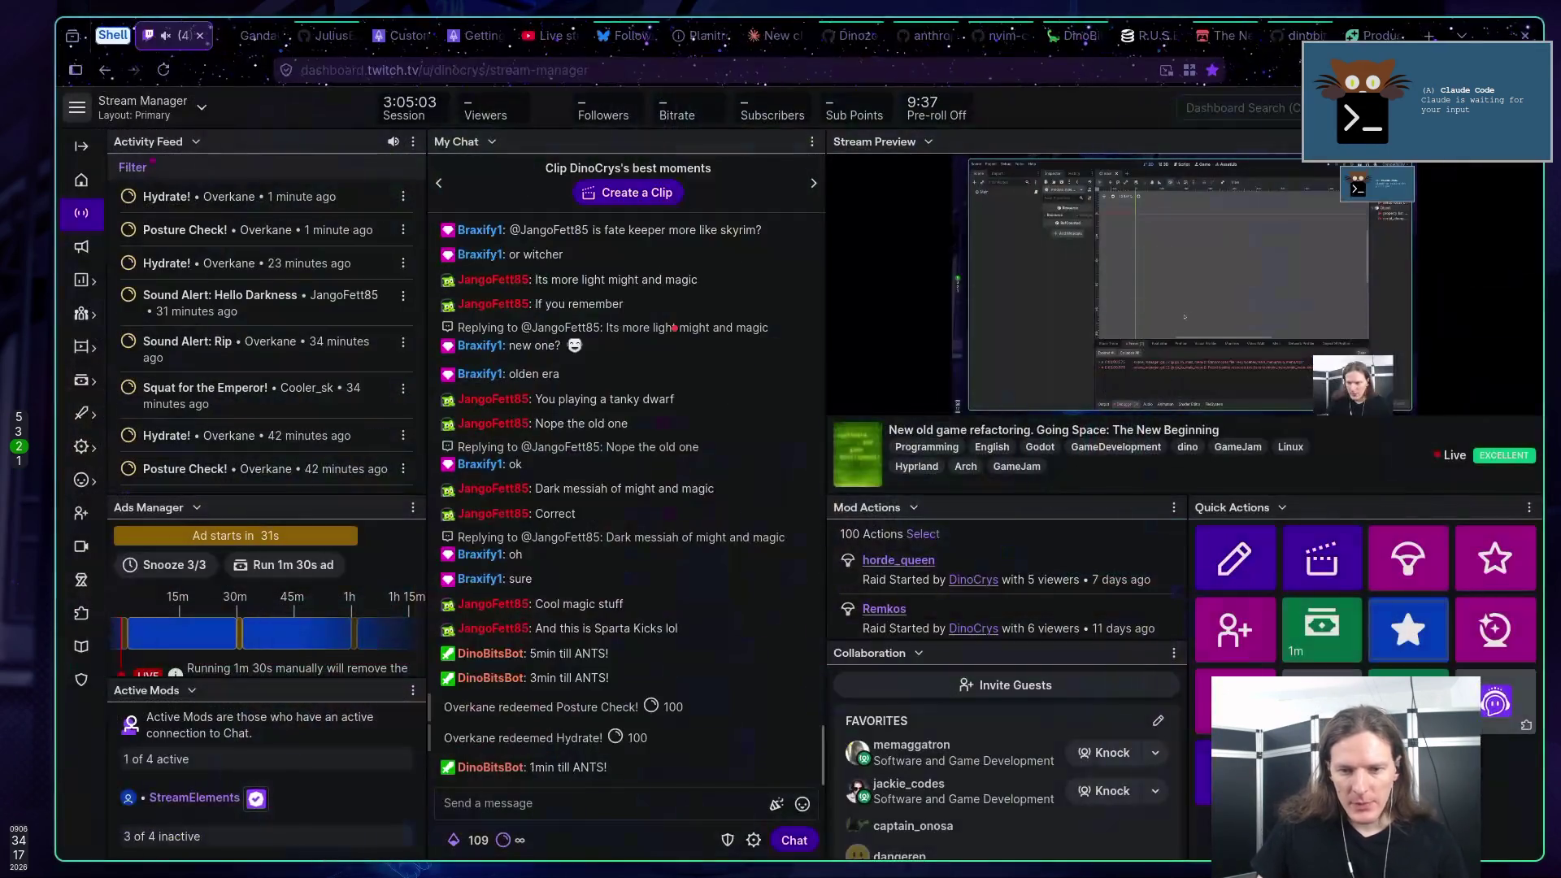
key("super+3")
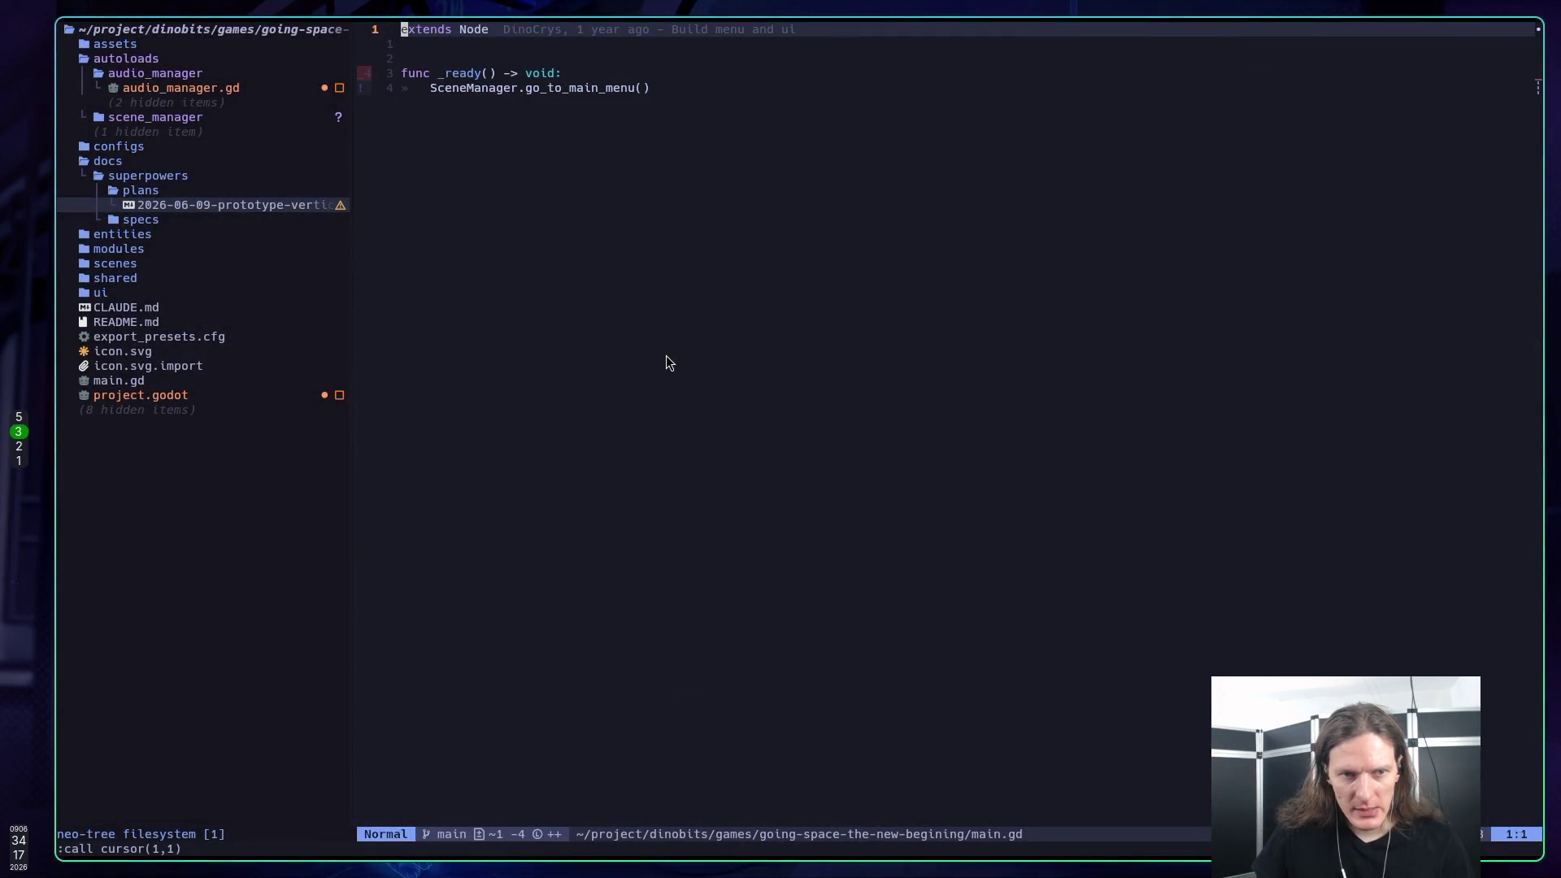
key("G")
key("dollar")
key("ctrl+h")
key("j")
key("j")
key("j")
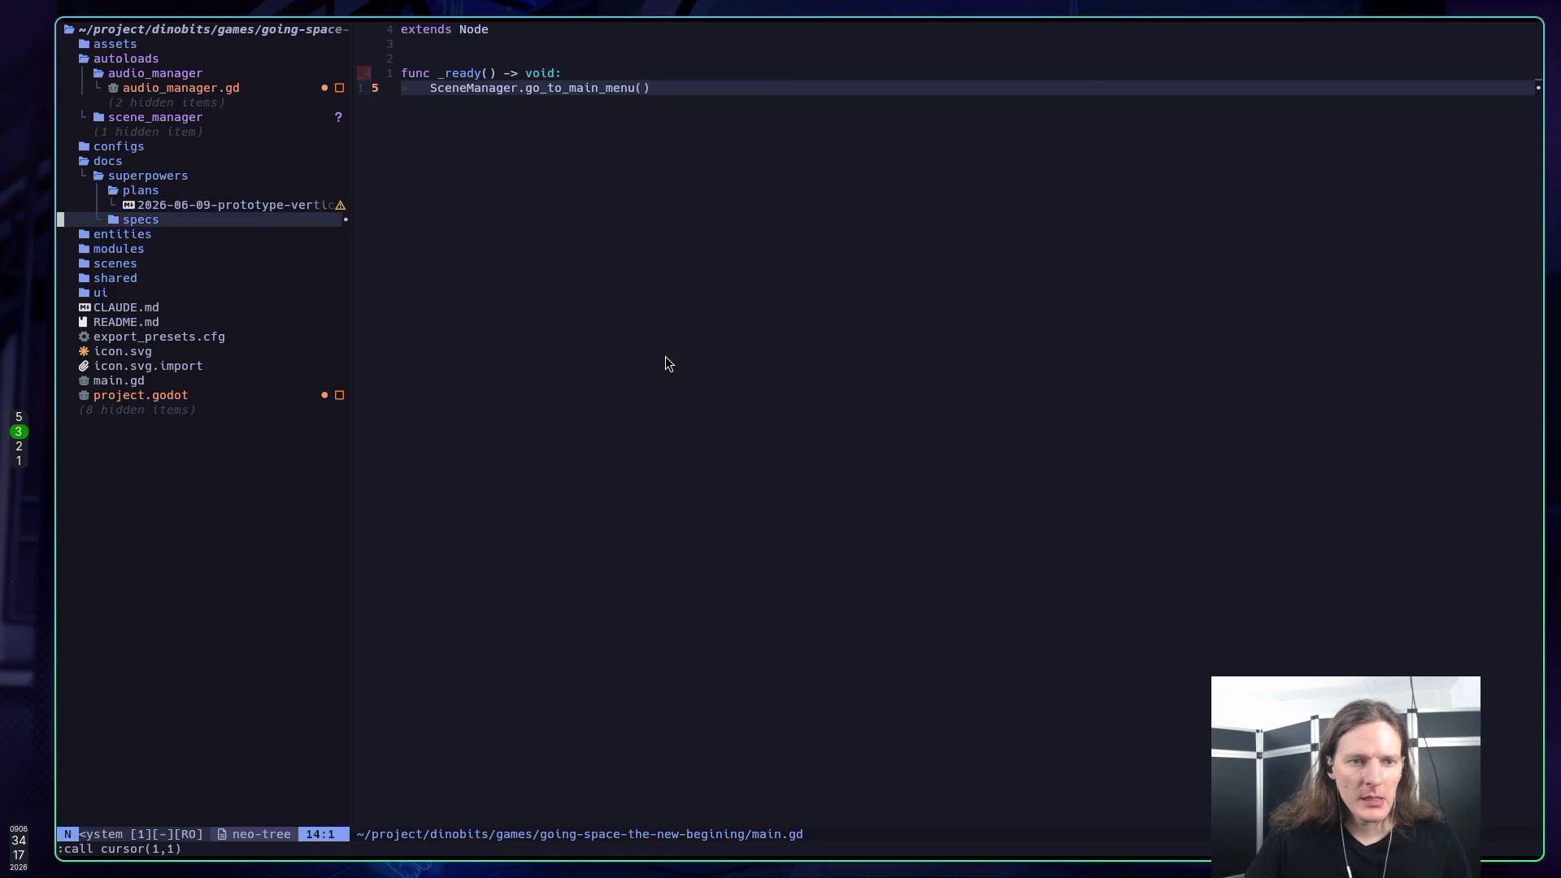
key("Return")
key("j")
key("Return")
key("j")
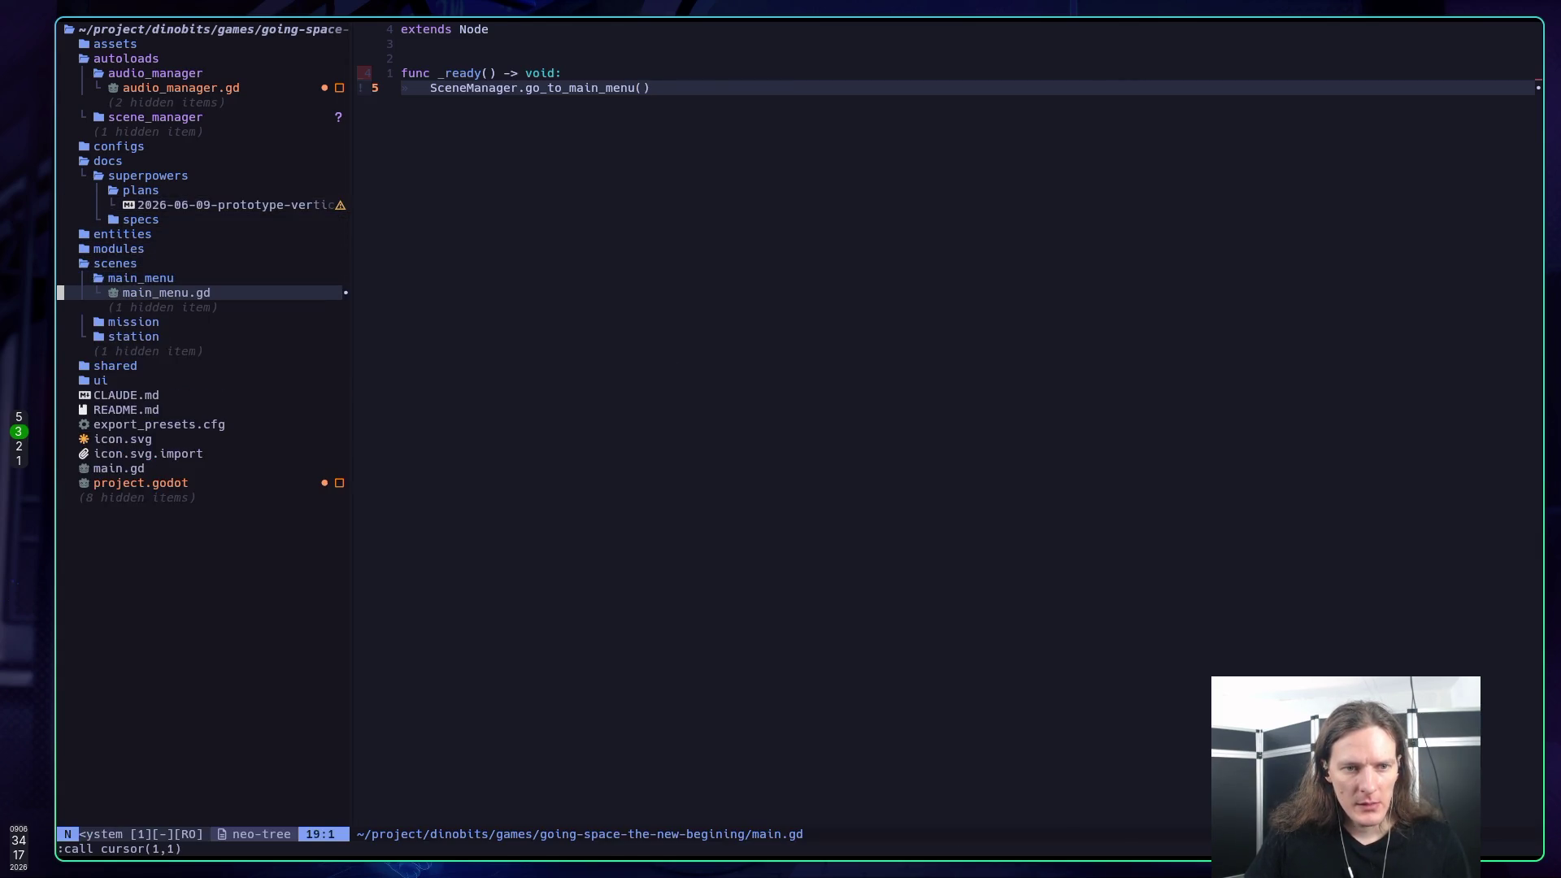
key("Return")
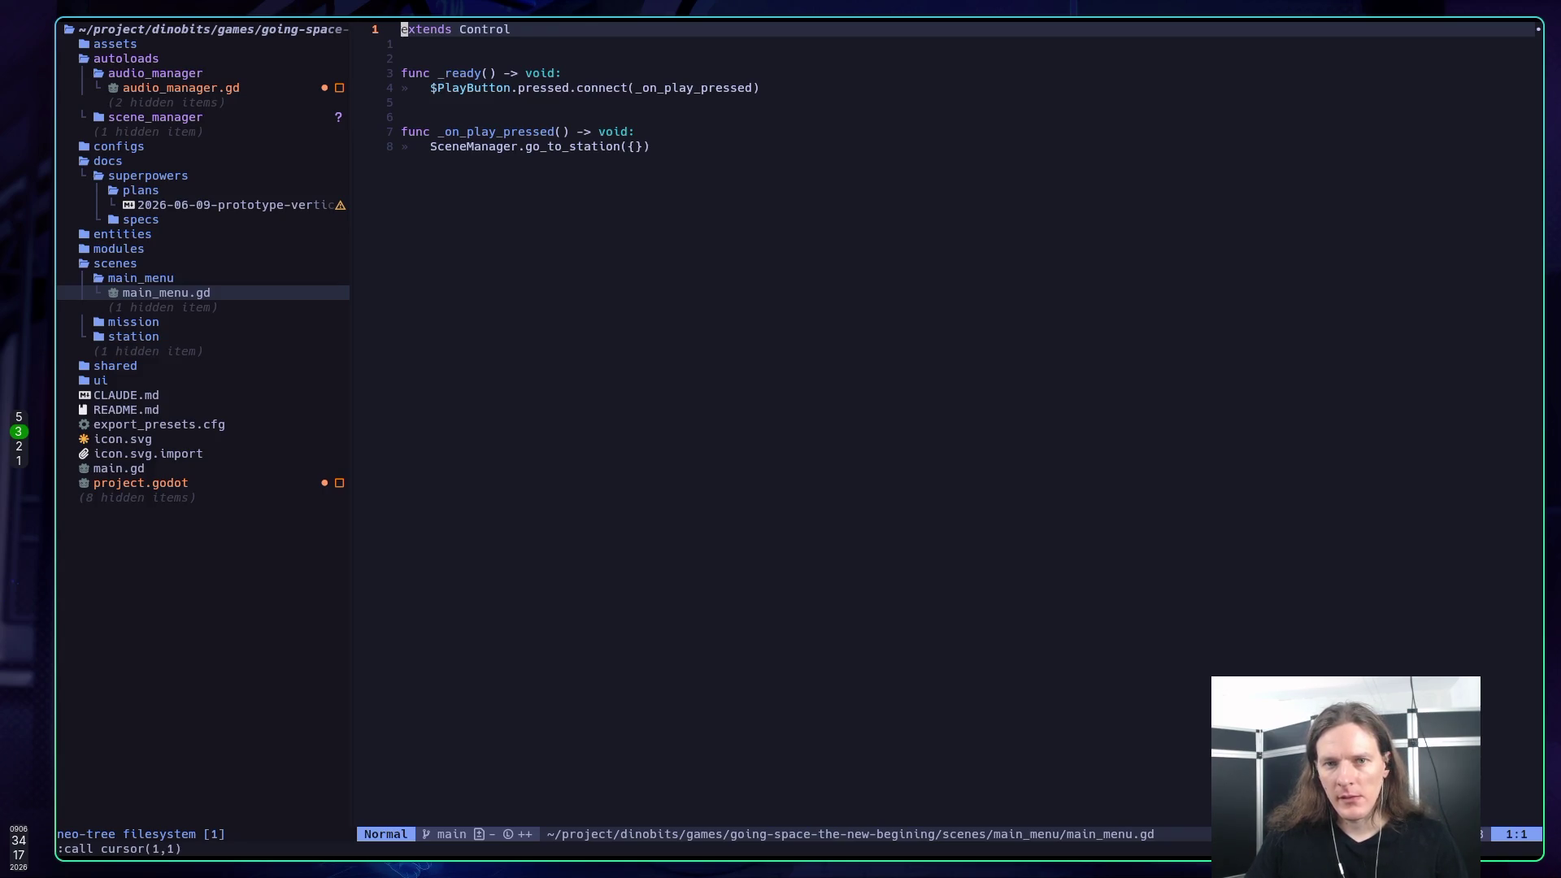
key("super+2")
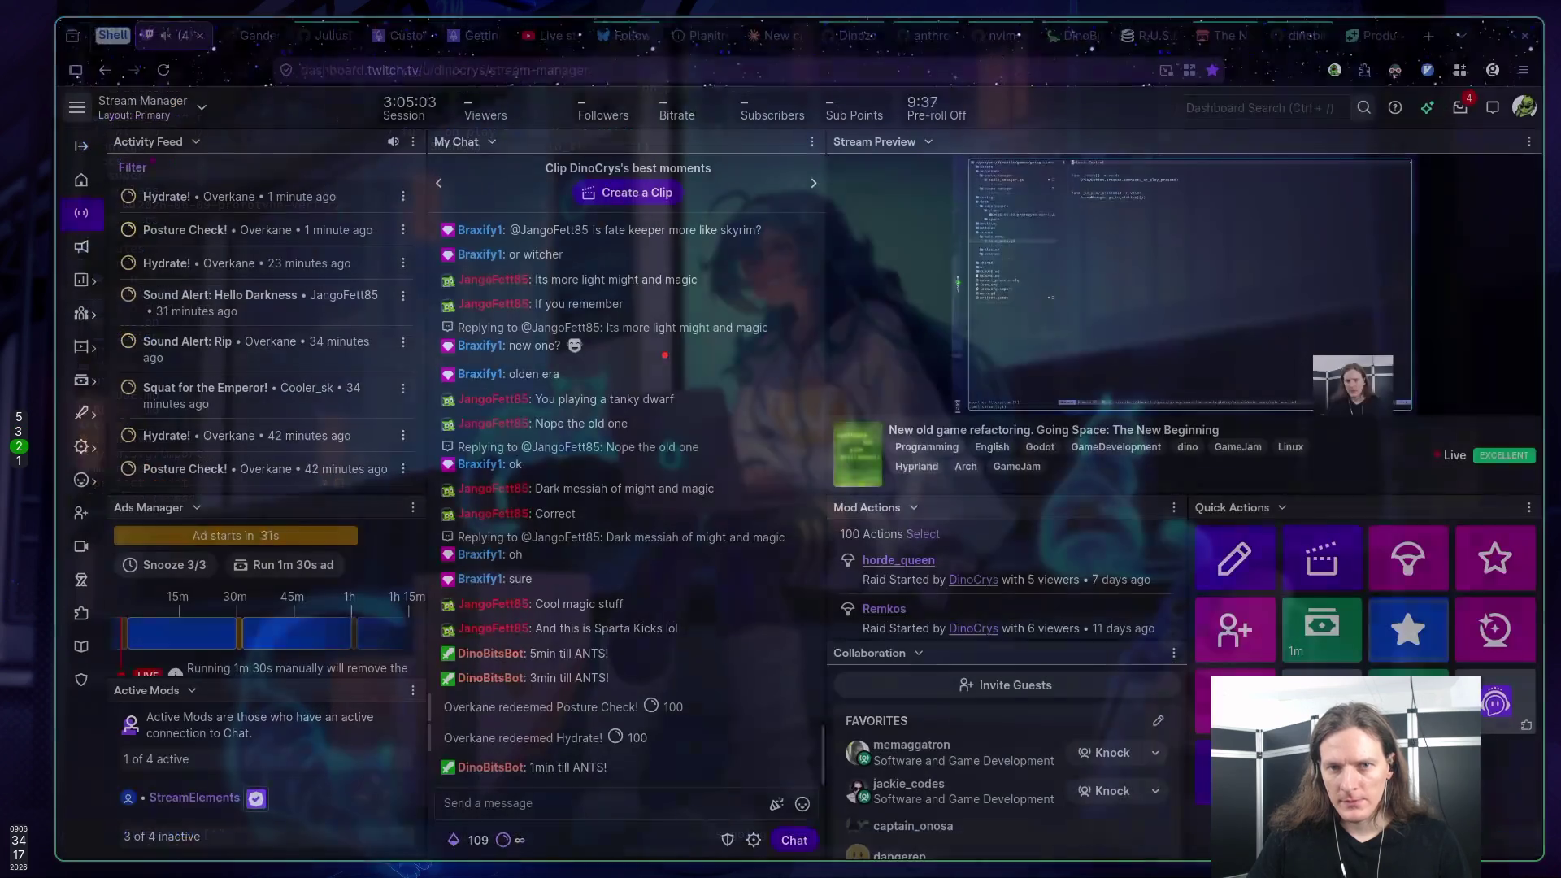
key("super+5")
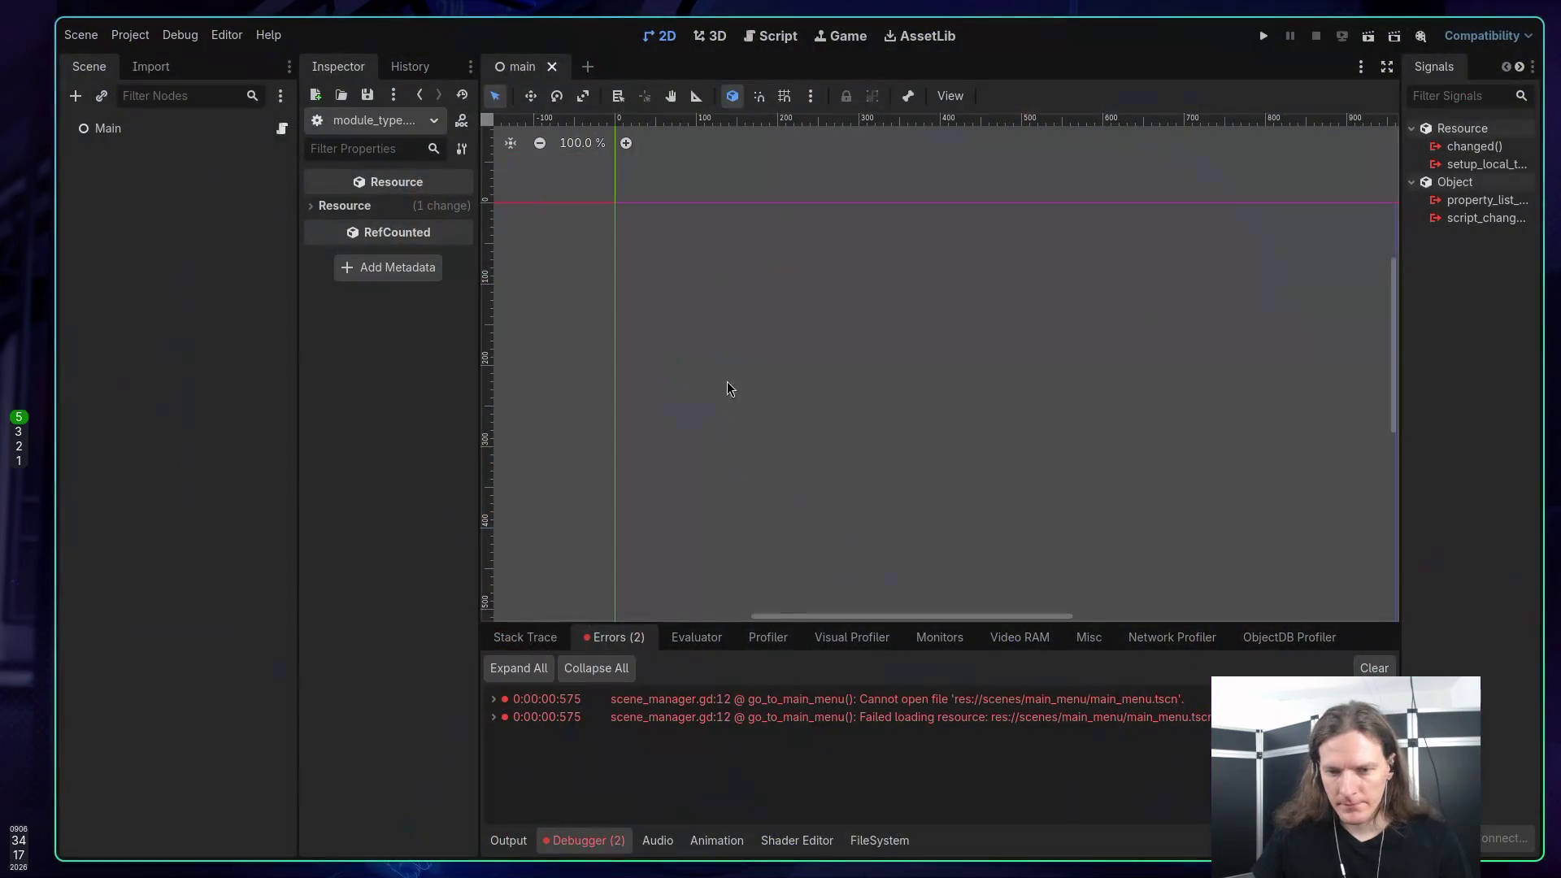
Step: Browse res://scenes in the file browser, looking into the main_menu, mission and station folders
left_click(902, 842)
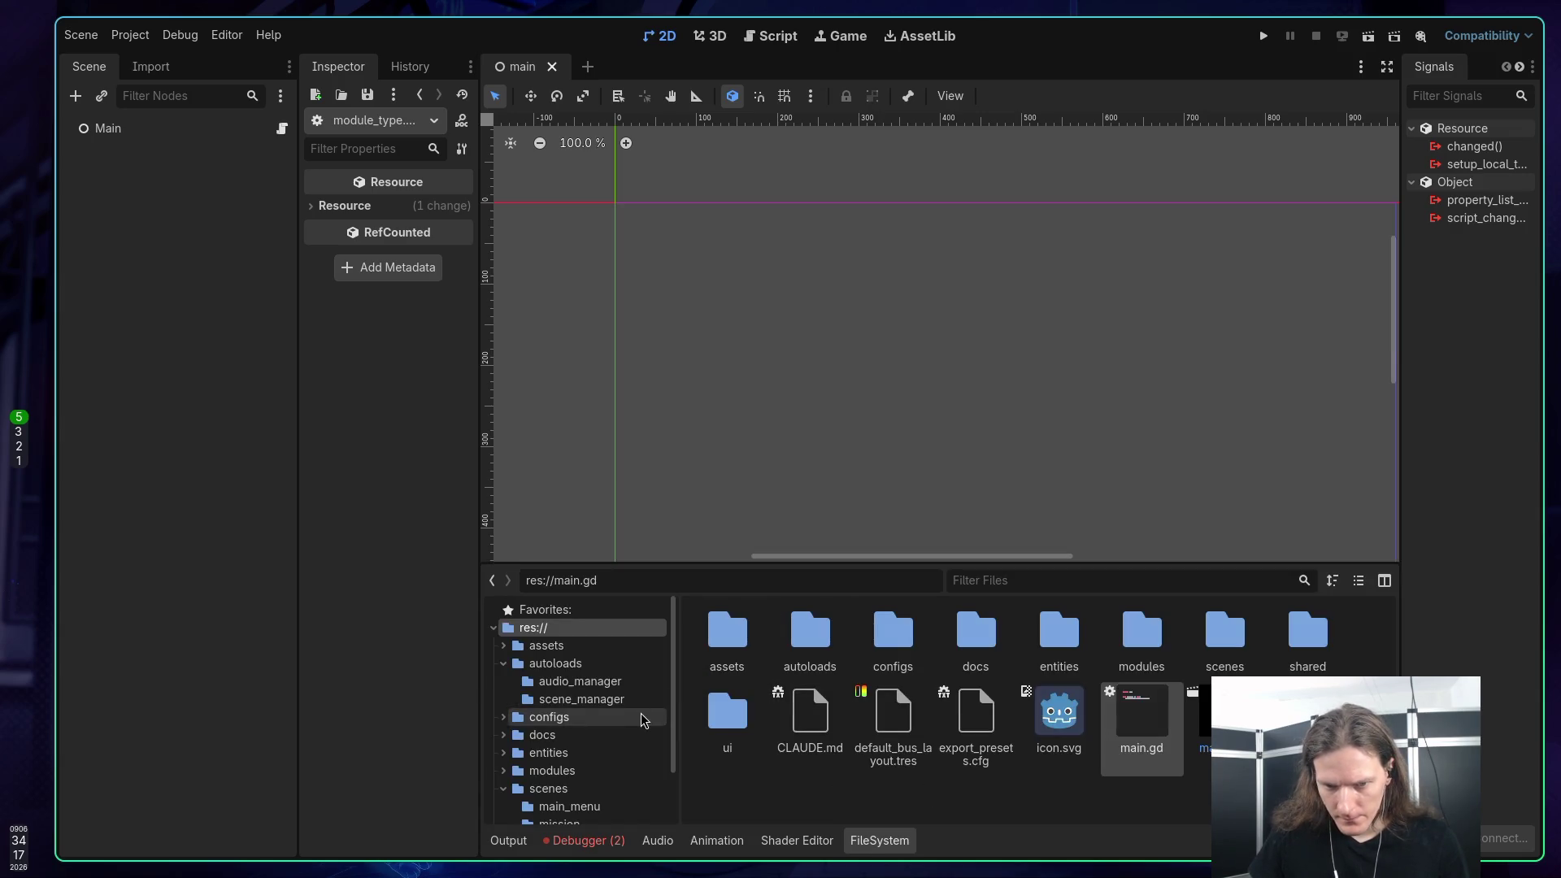
scroll(599, 713, "down", 2)
scroll(599, 716, "up", 2)
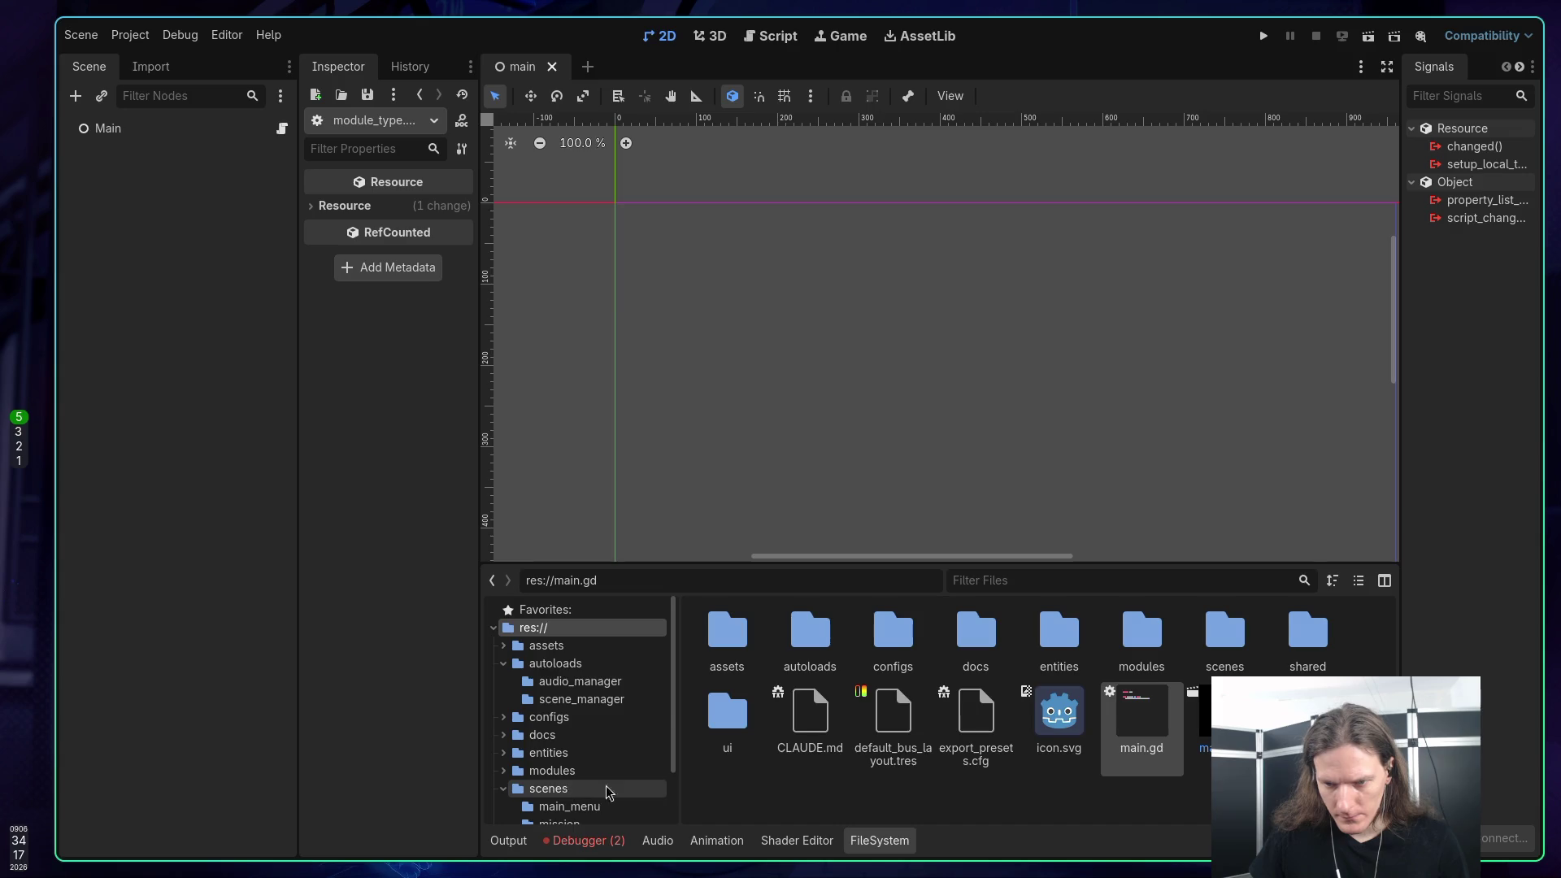
left_click(1228, 644)
double_click(1227, 644)
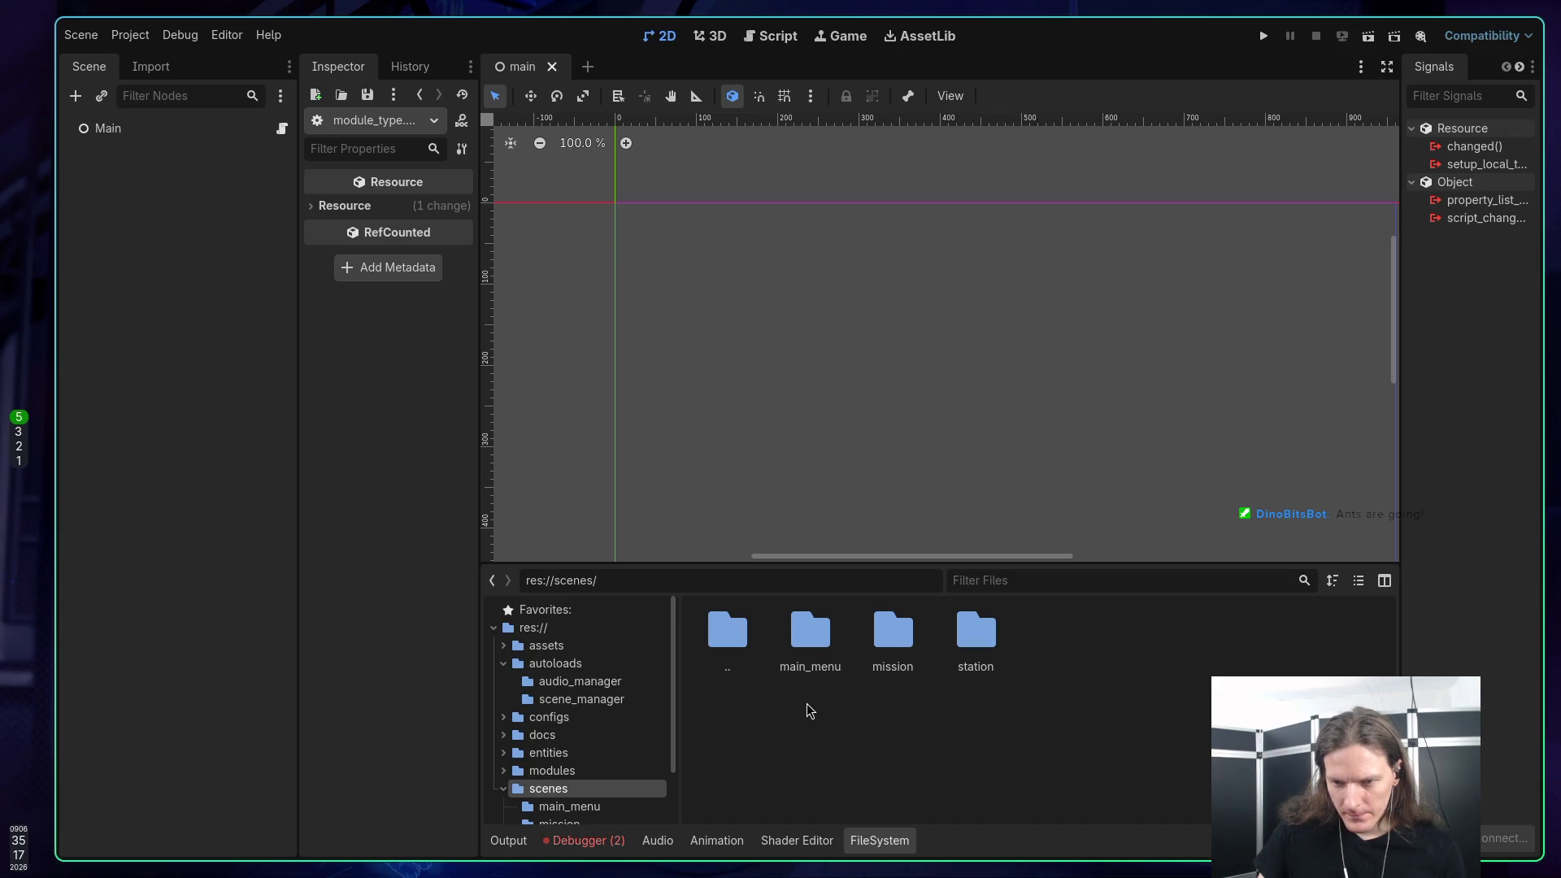
double_click(805, 634)
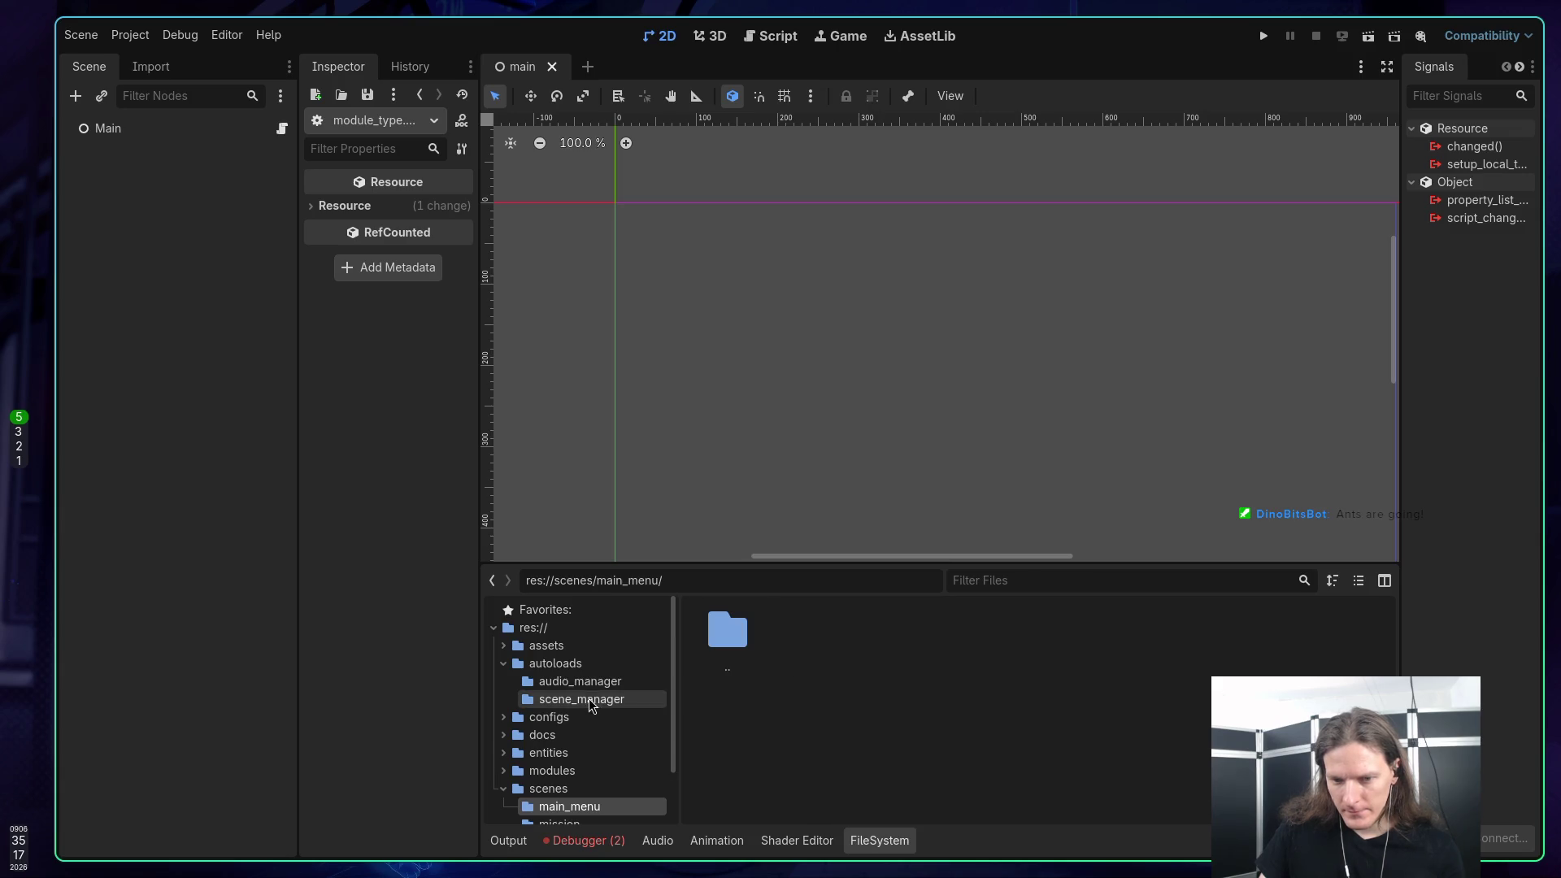
scroll(573, 699, "down", 2)
left_click(576, 758)
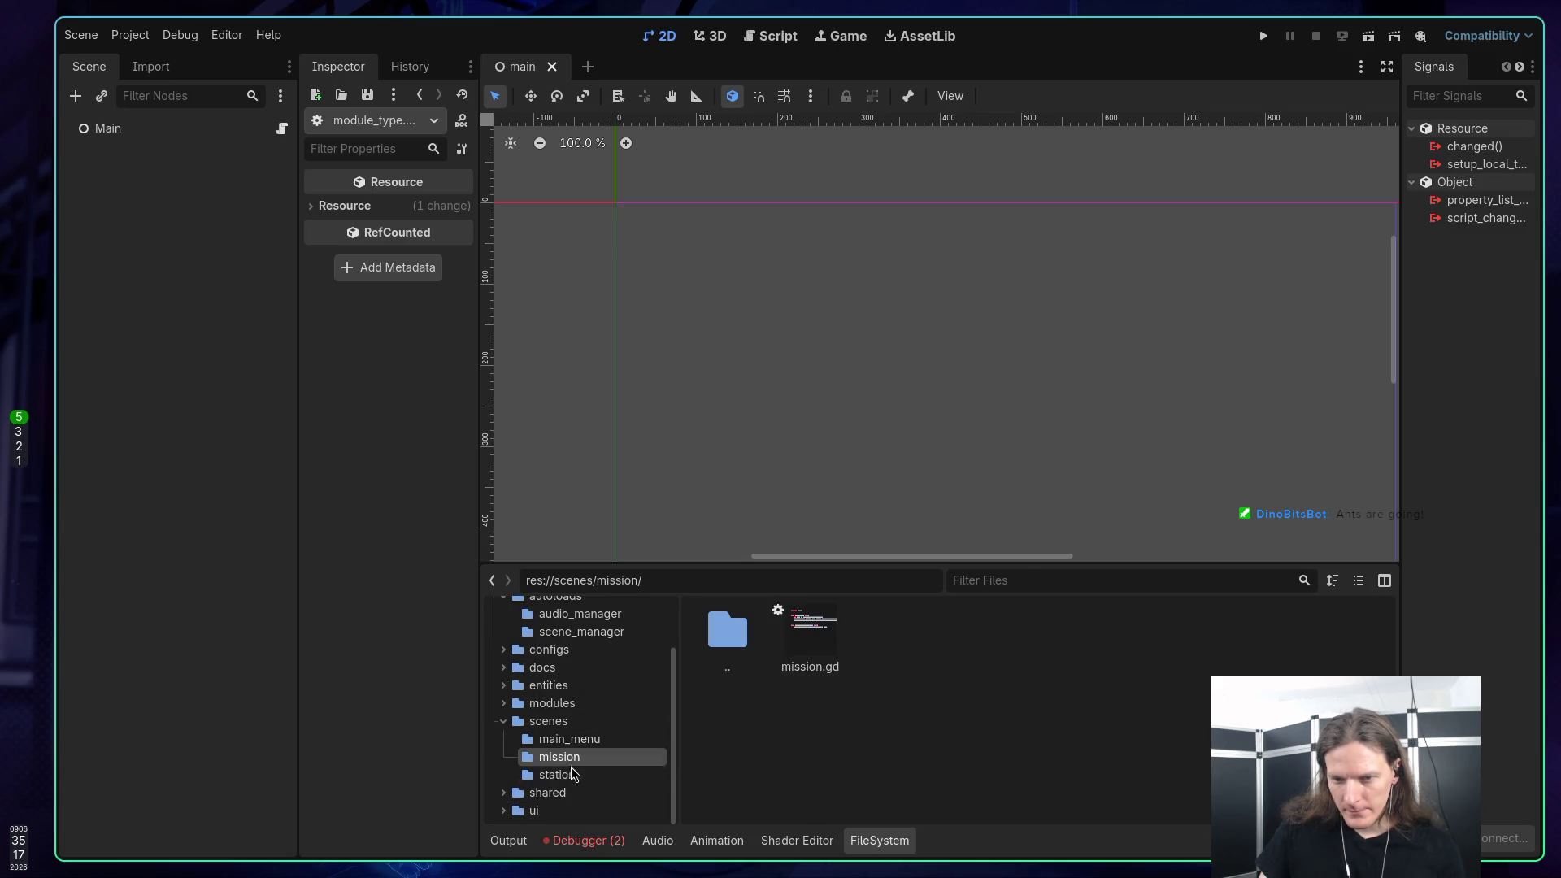
left_click(571, 775)
left_click(572, 742)
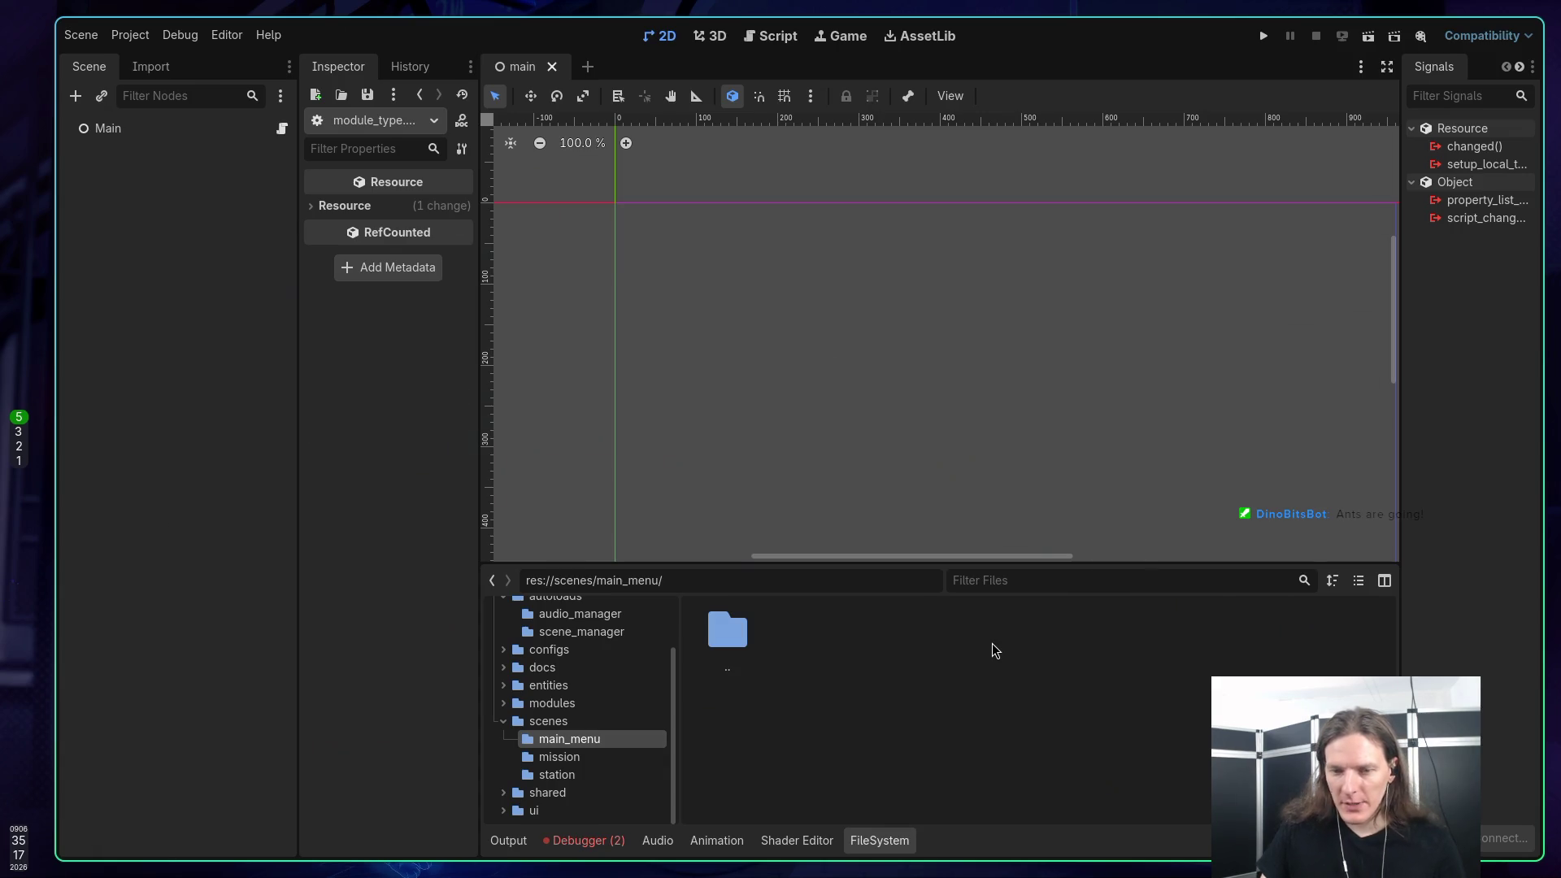
Step: Check main_menu.gd in Neovim, then navigate back to the empty res://scenes/main_menu/ folder
key("super+1")
key("super+3")
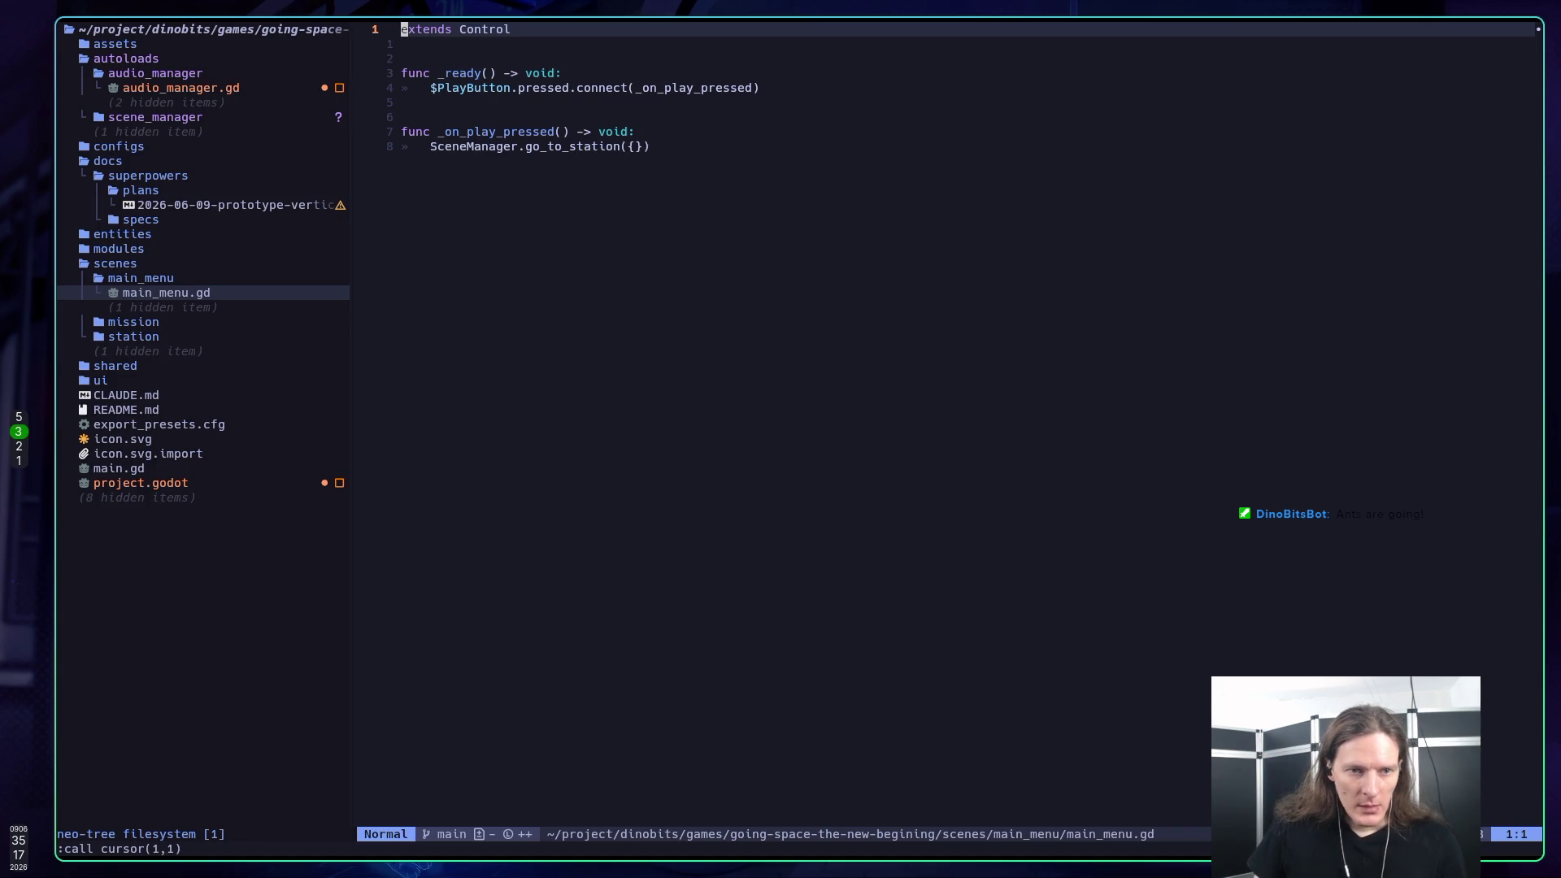
key("super+5")
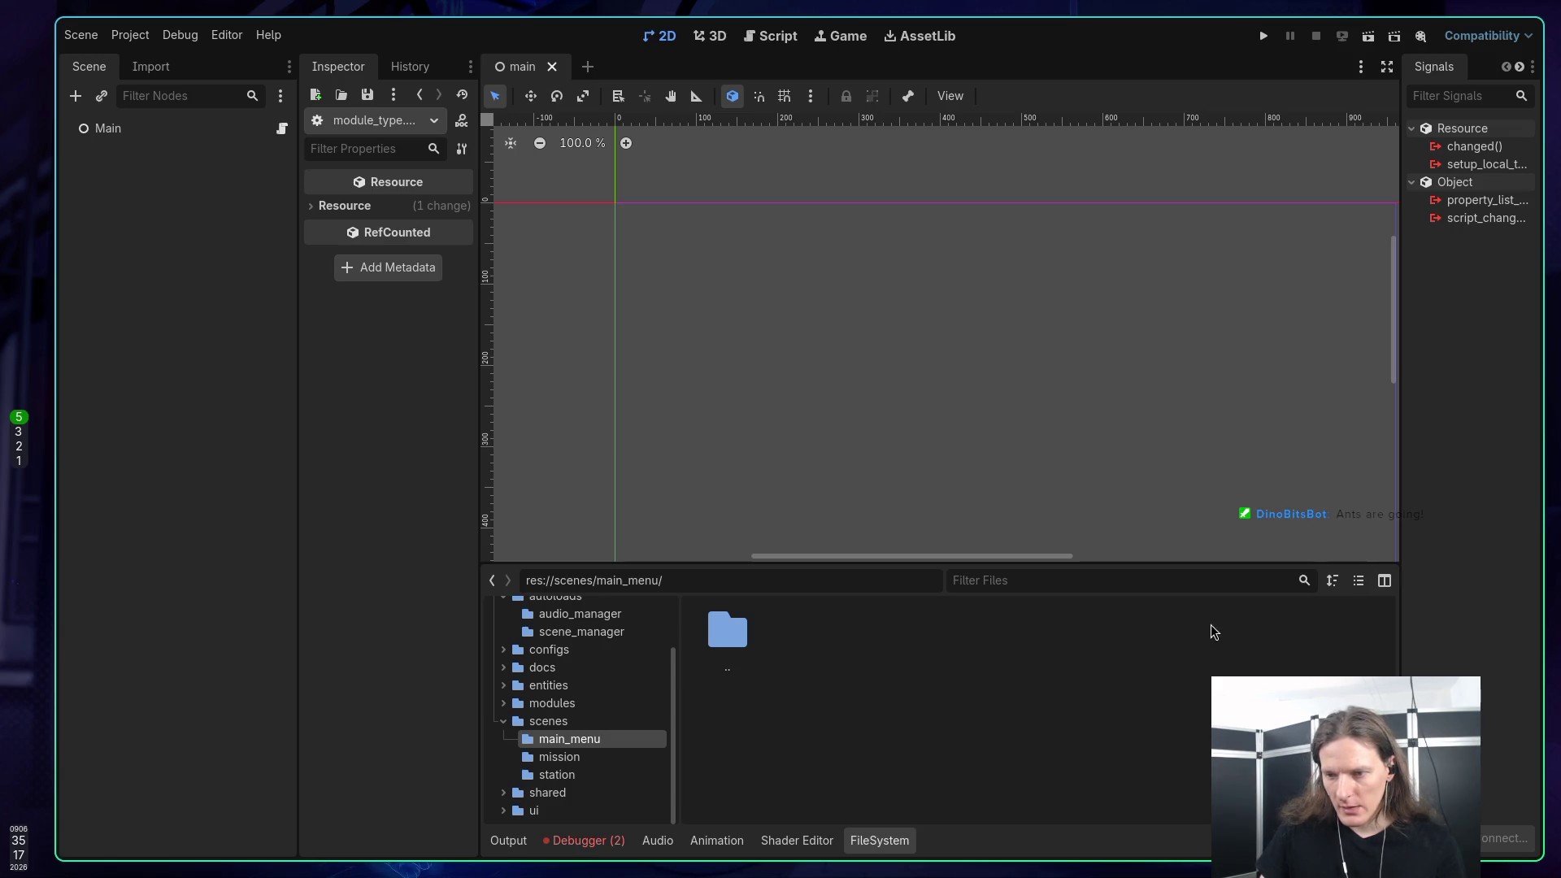
double_click(549, 725)
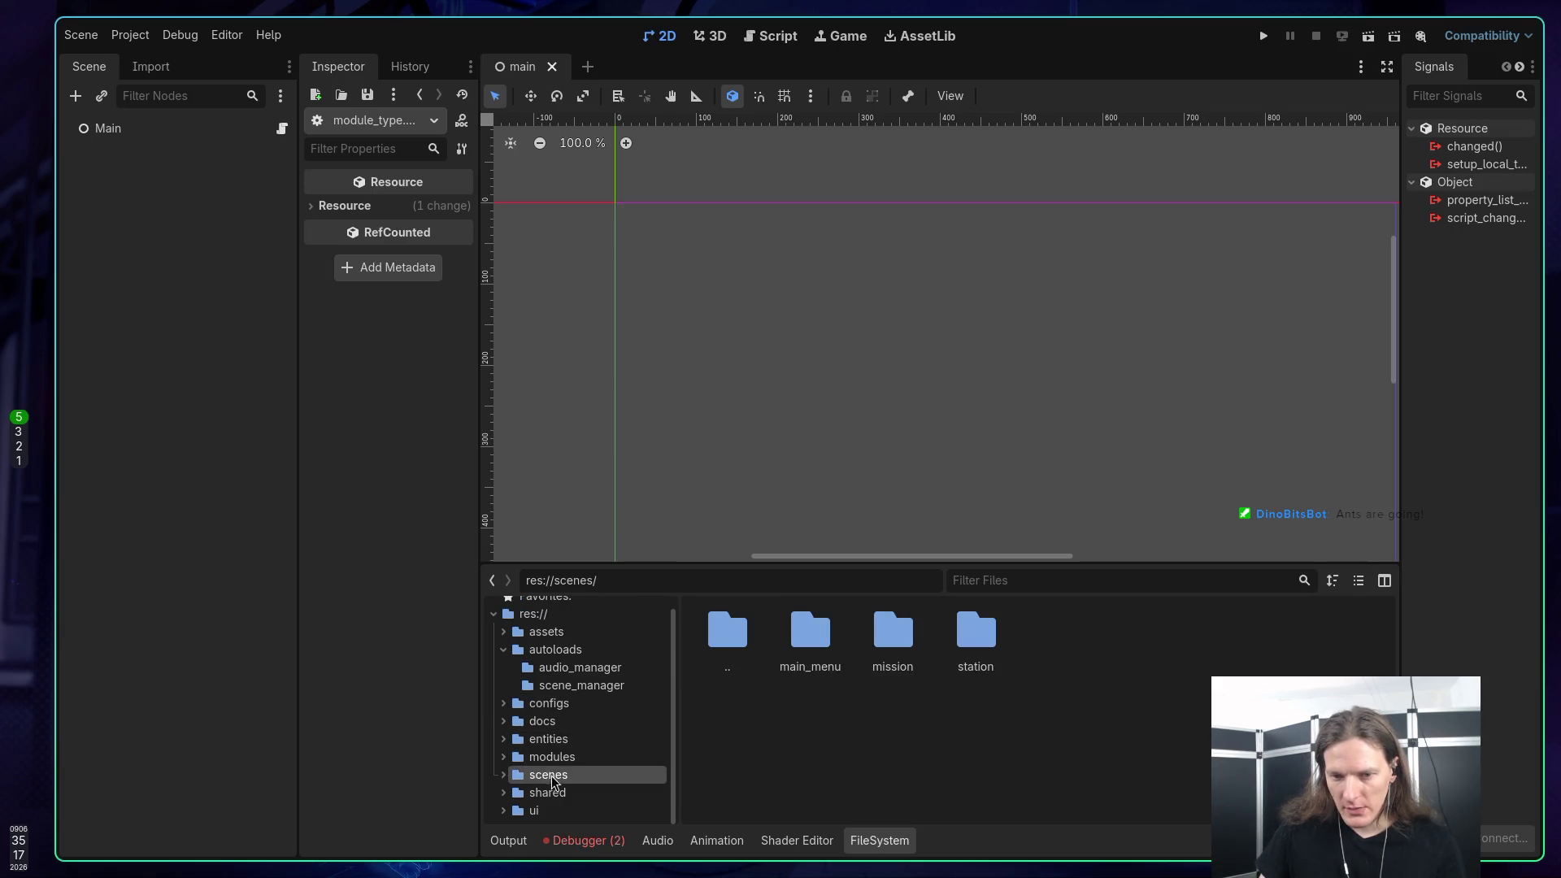
scroll(573, 680, "up", 1)
left_click(546, 629)
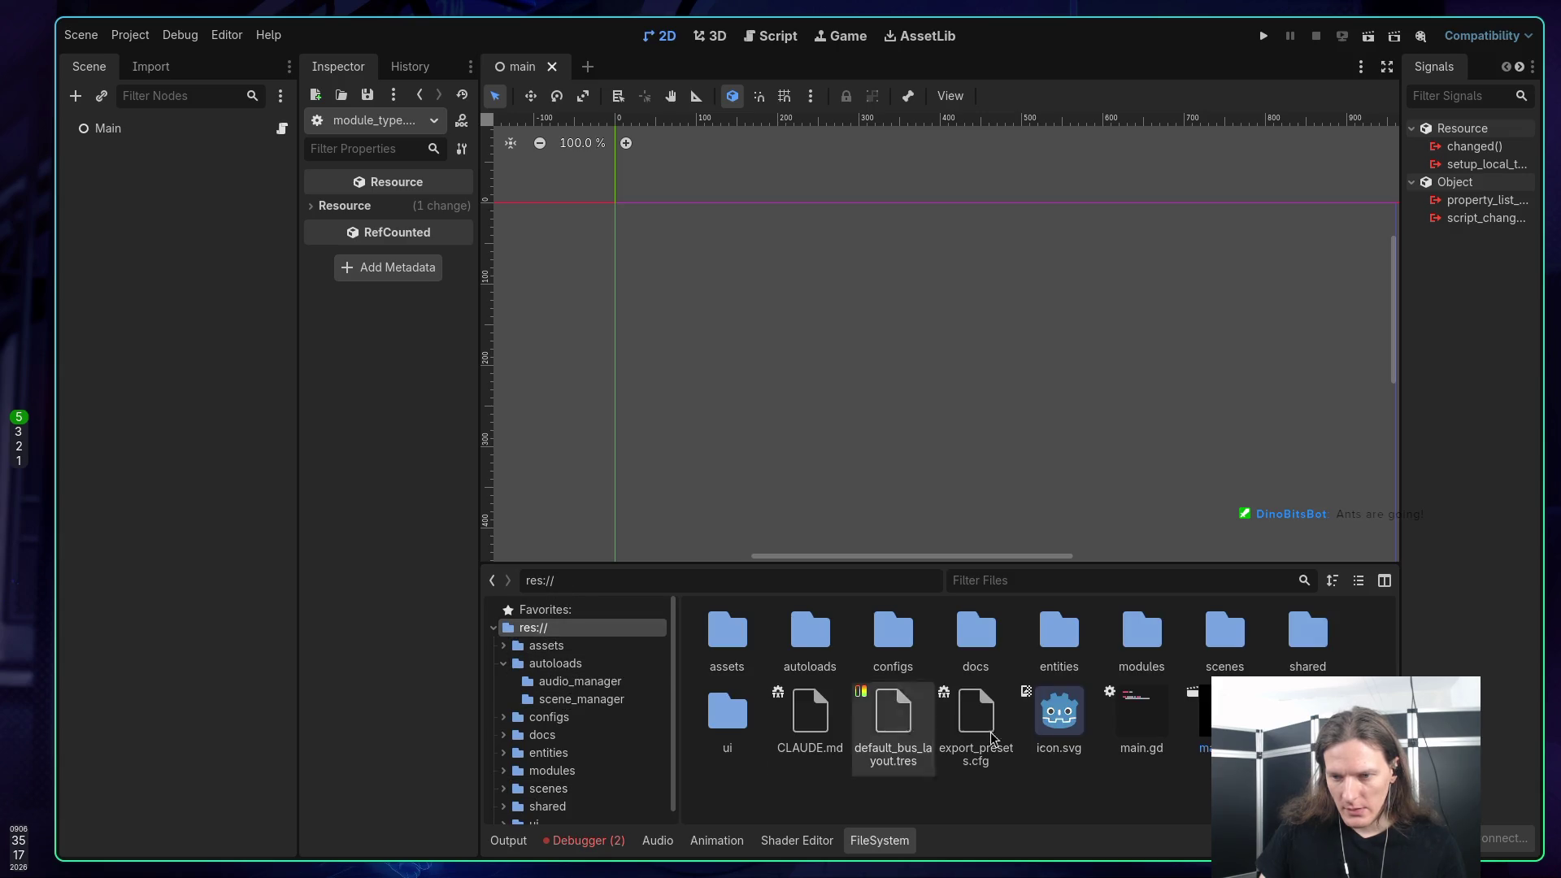
double_click(1222, 643)
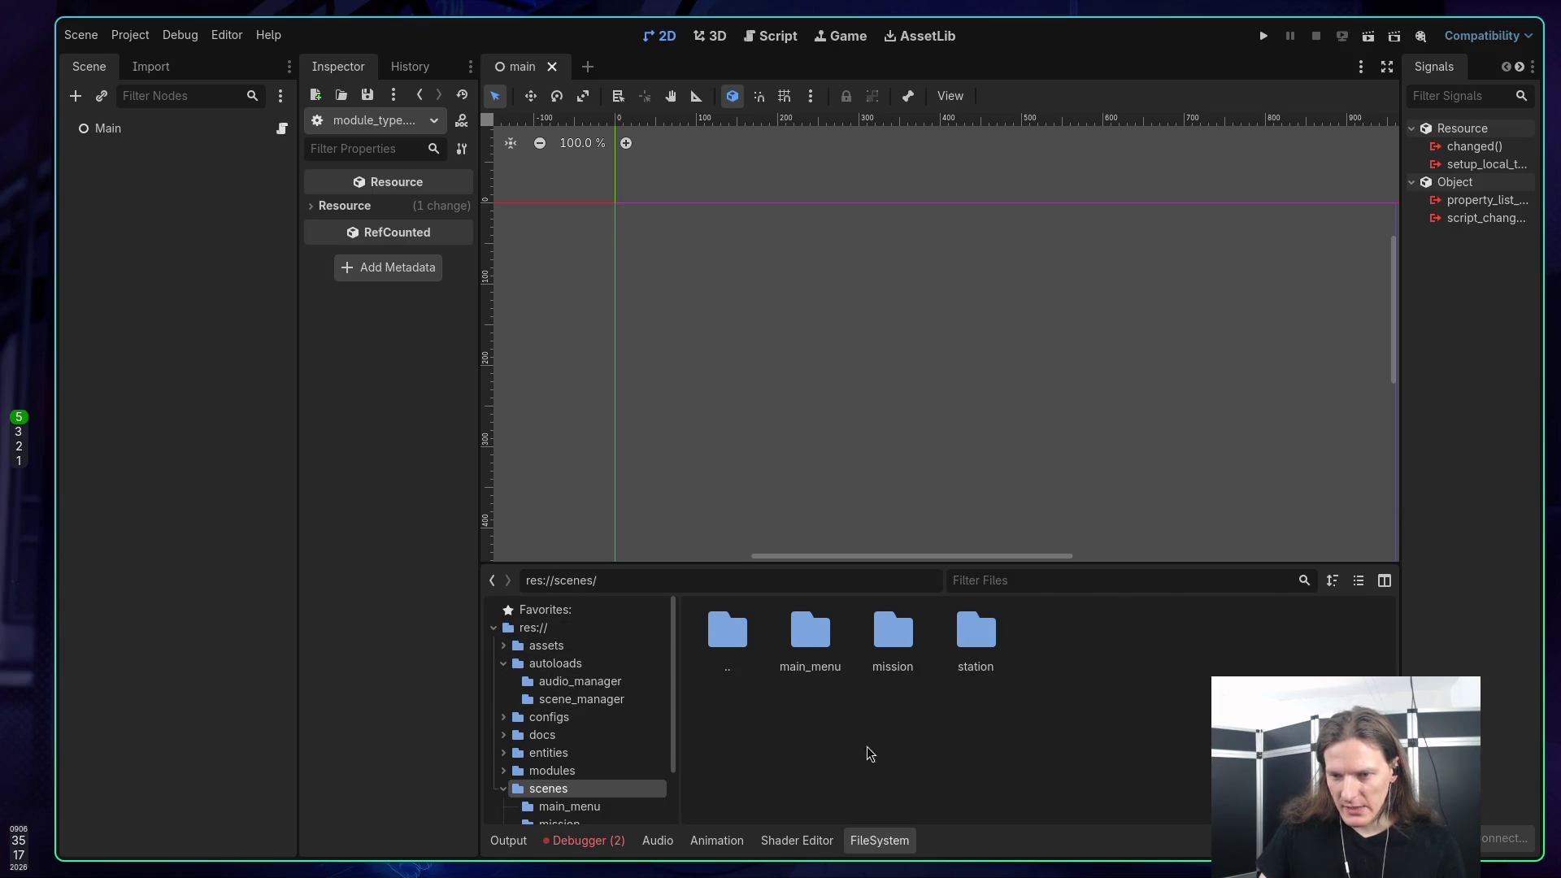
double_click(828, 651)
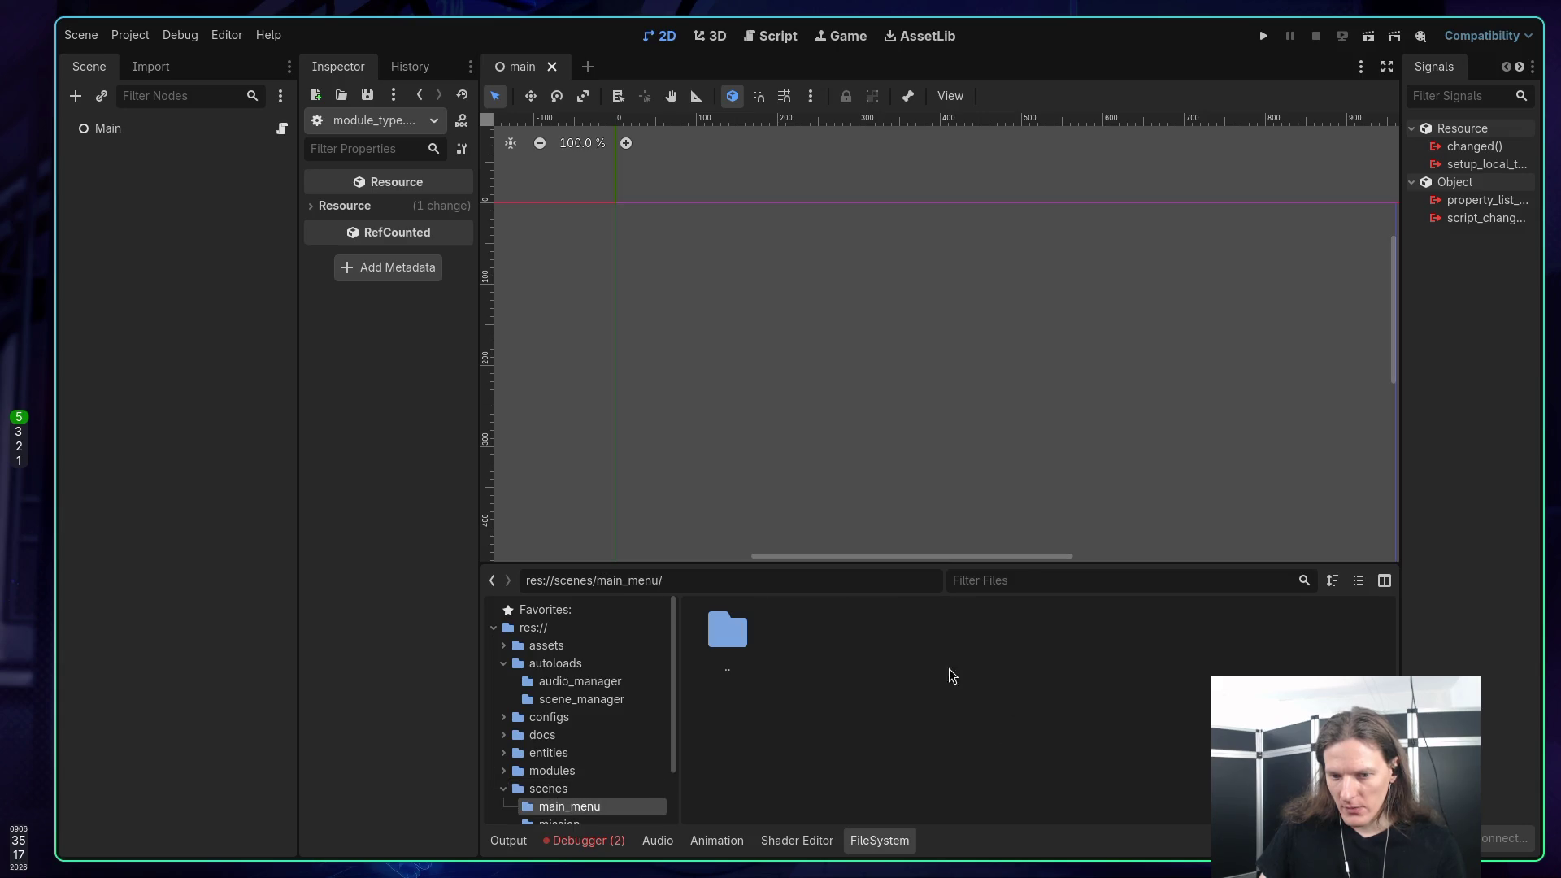
Step: Create a new scene named main_menu.tscn with a User Interface root in res://scenes/main_menu/
right_click(833, 643)
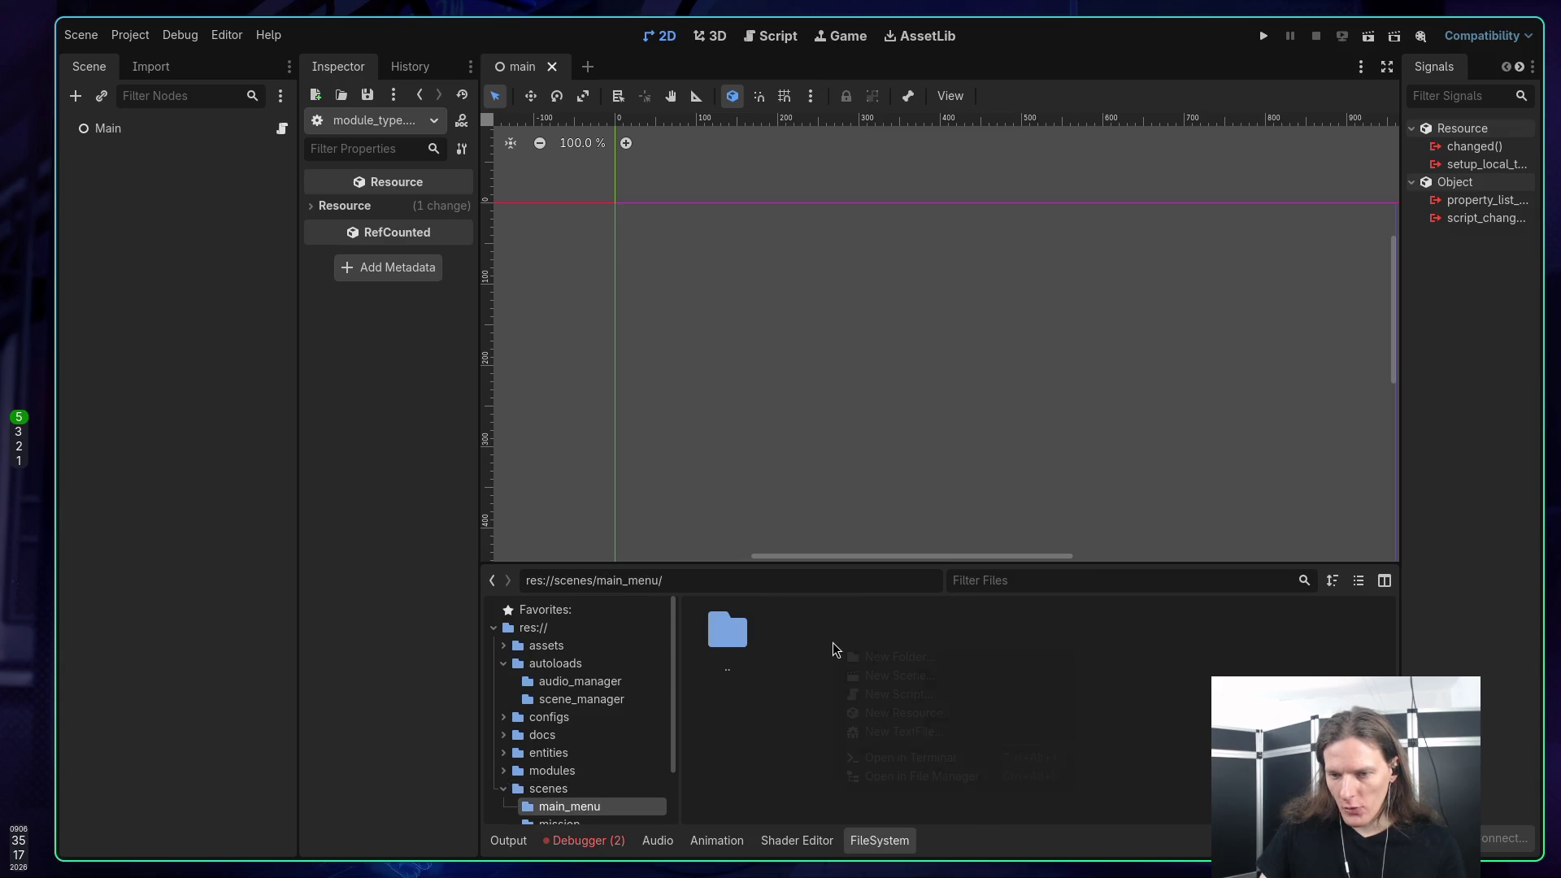
left_click(883, 676)
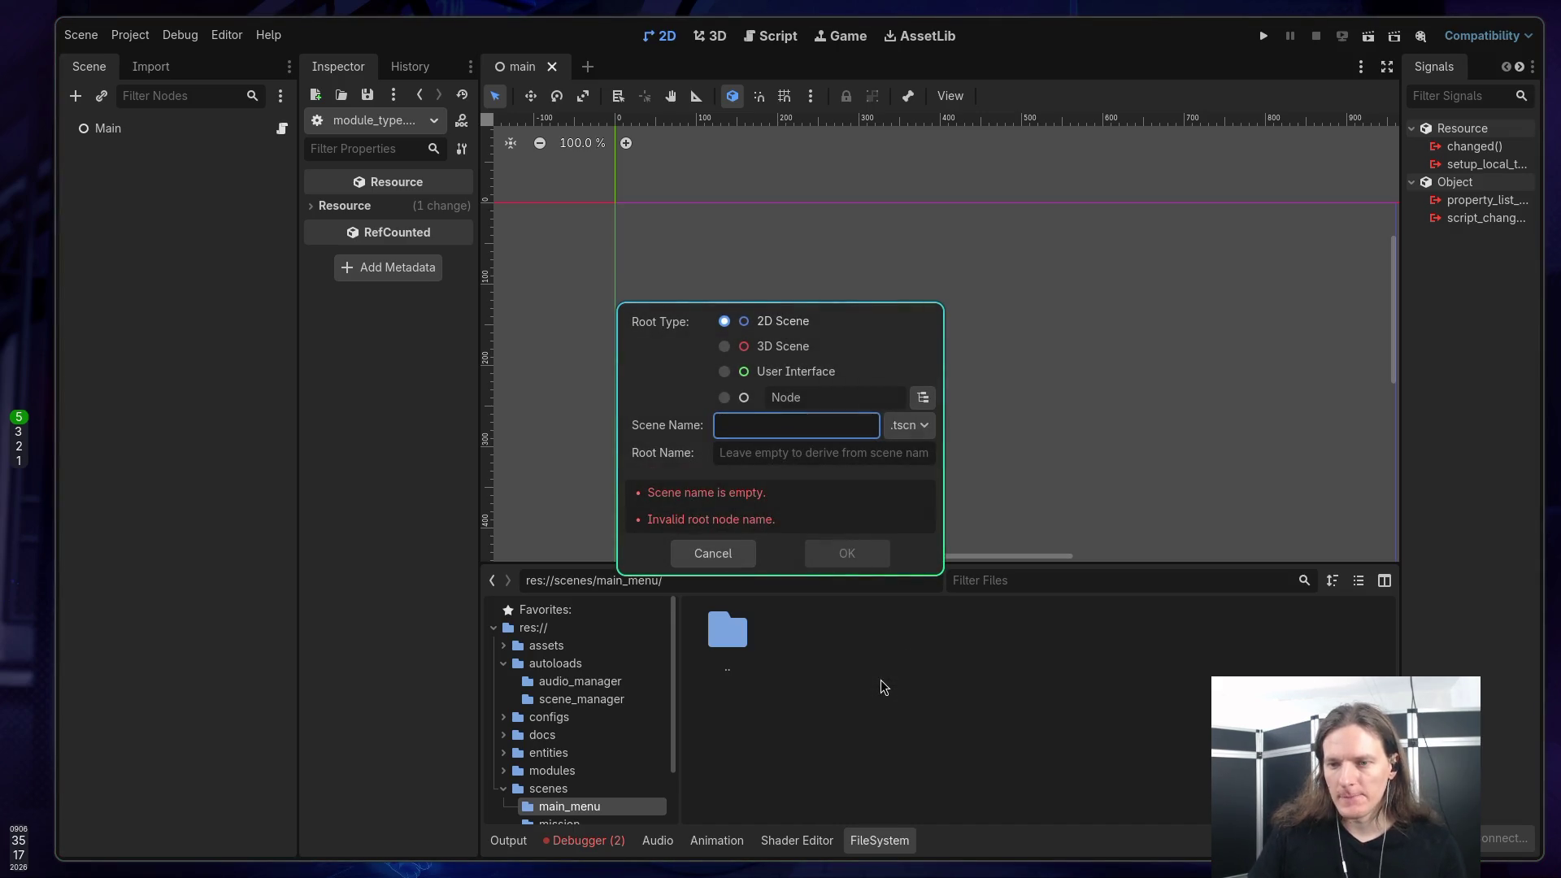
type("main_")
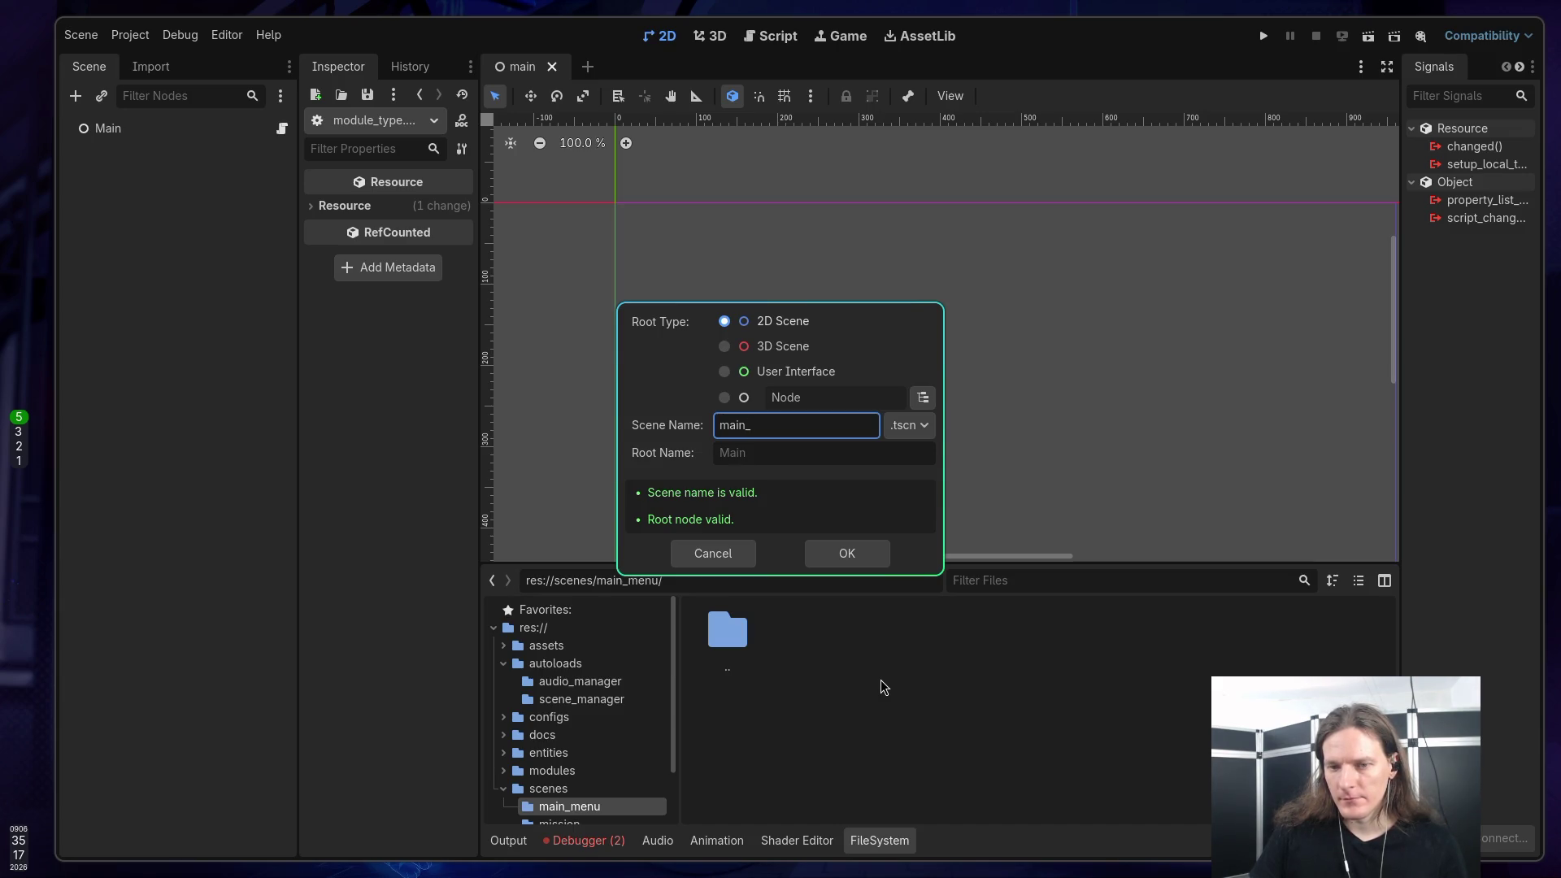
type("menu")
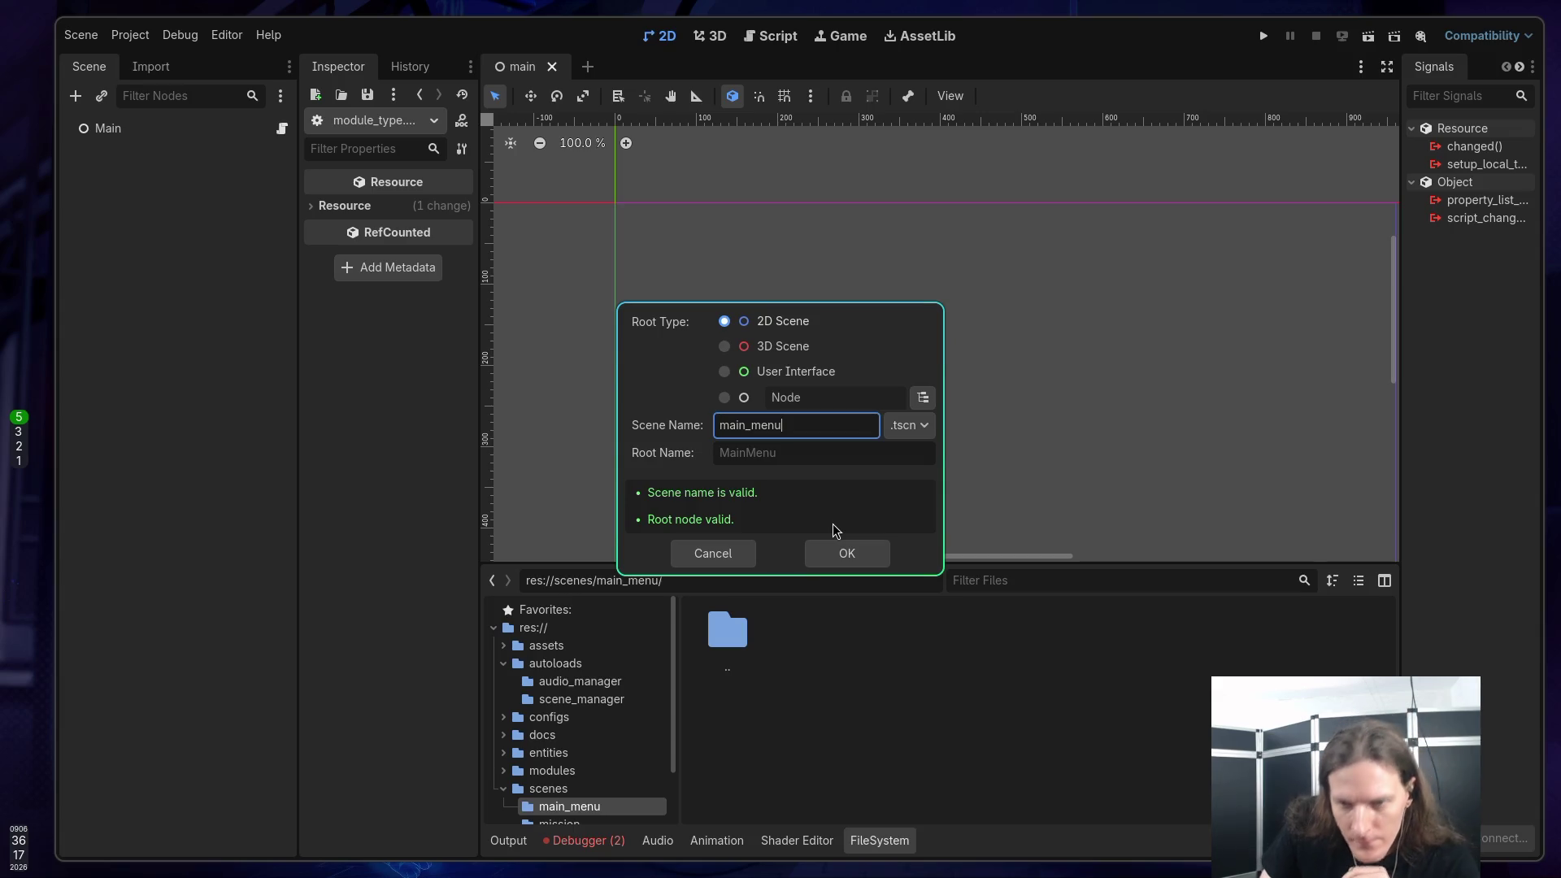
left_click(756, 376)
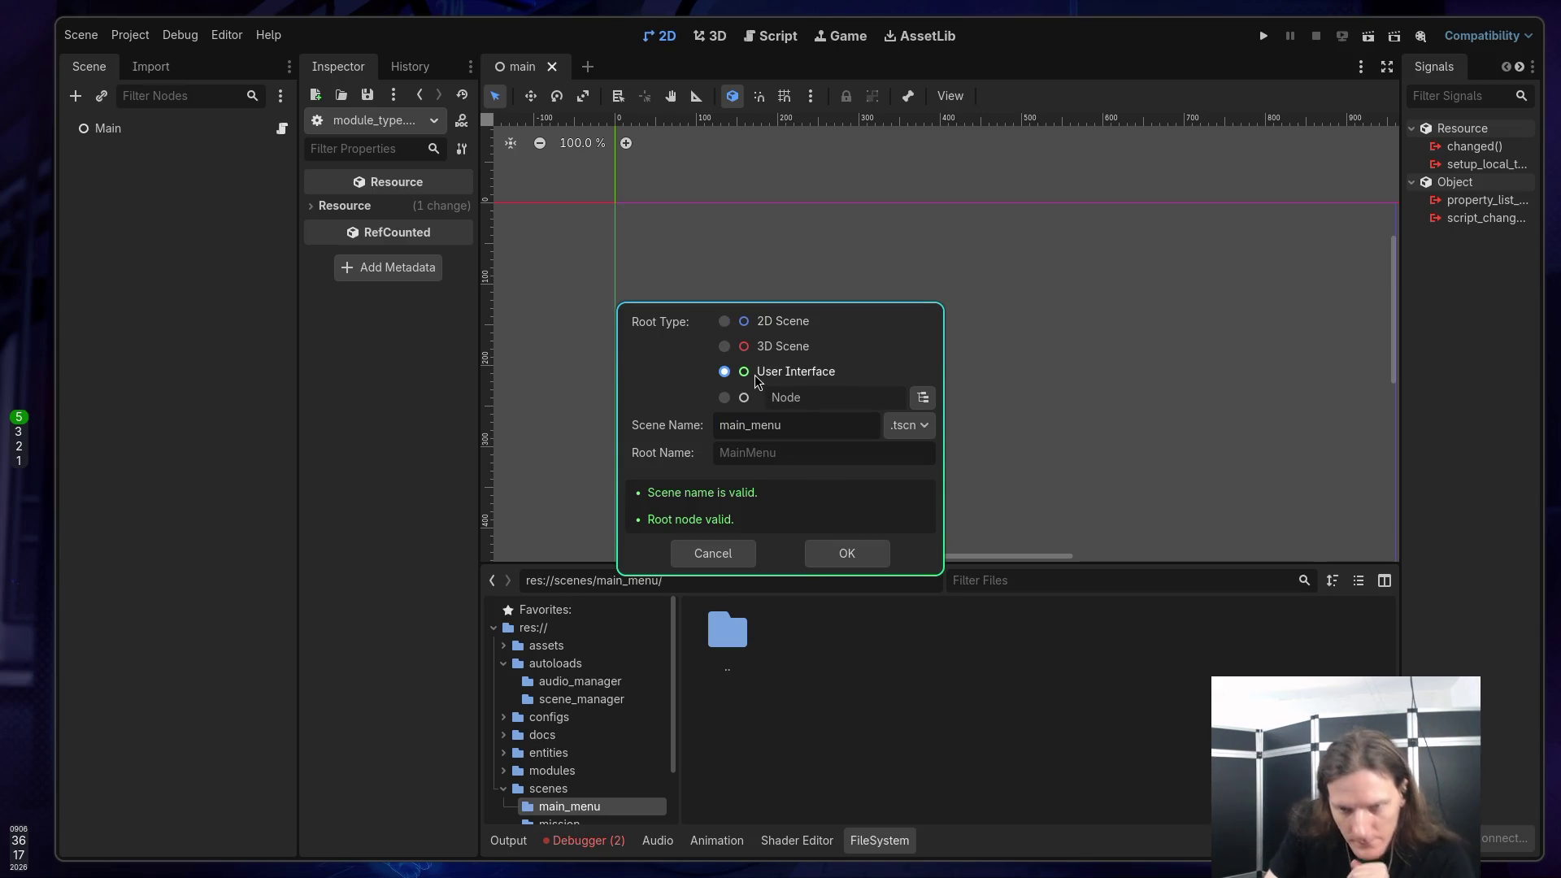
Step: Check the scene setup in Godot, then save main_menu.gd in Neovim with :w
key("super+2")
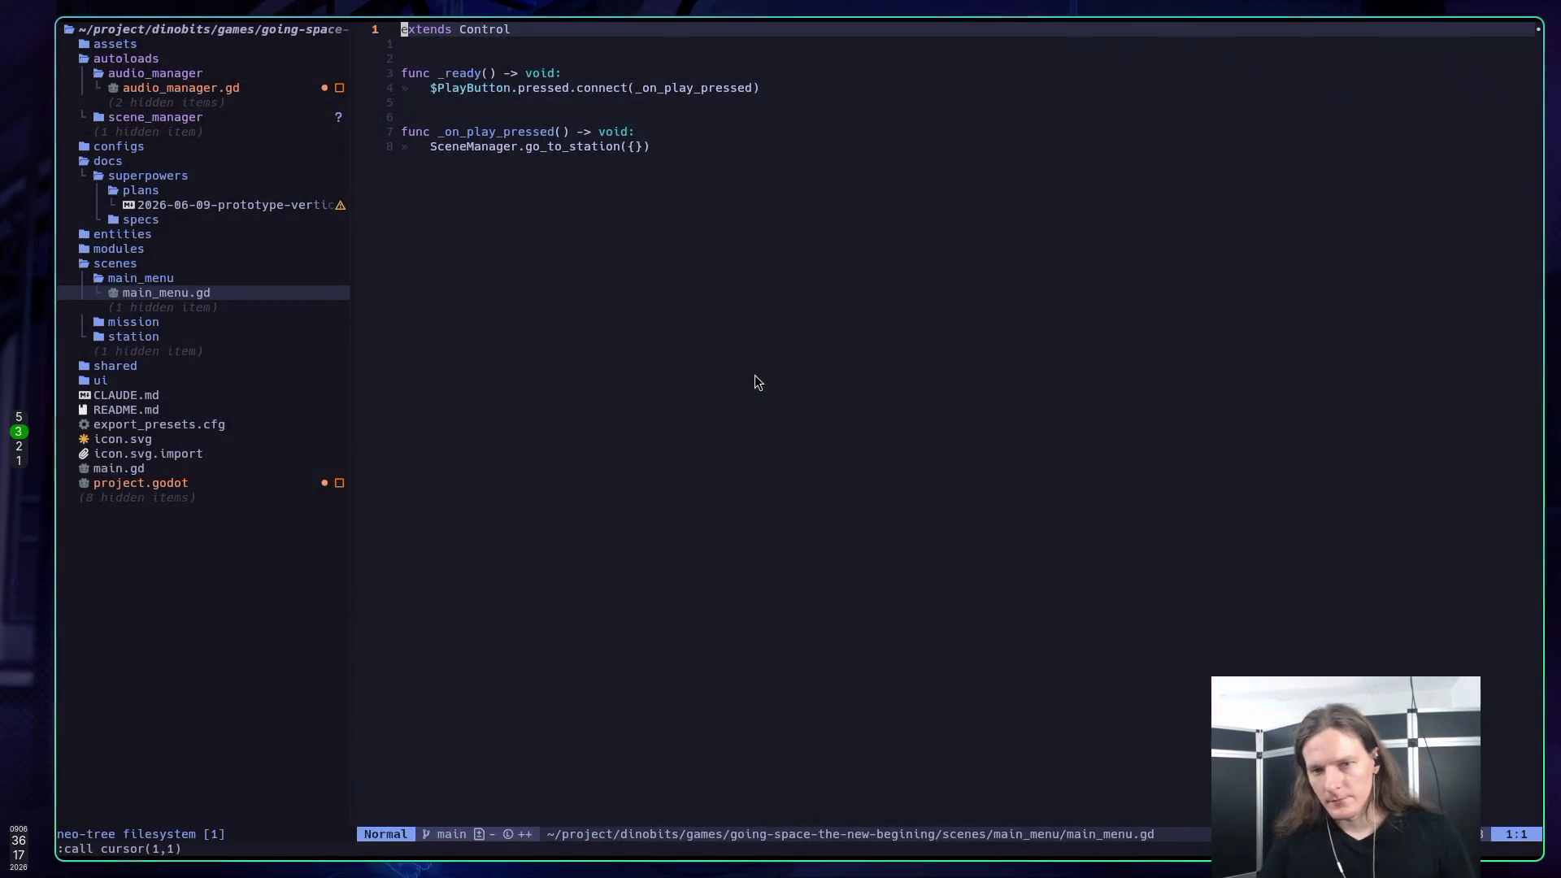
key("super+1")
key("super+2")
key("super+3")
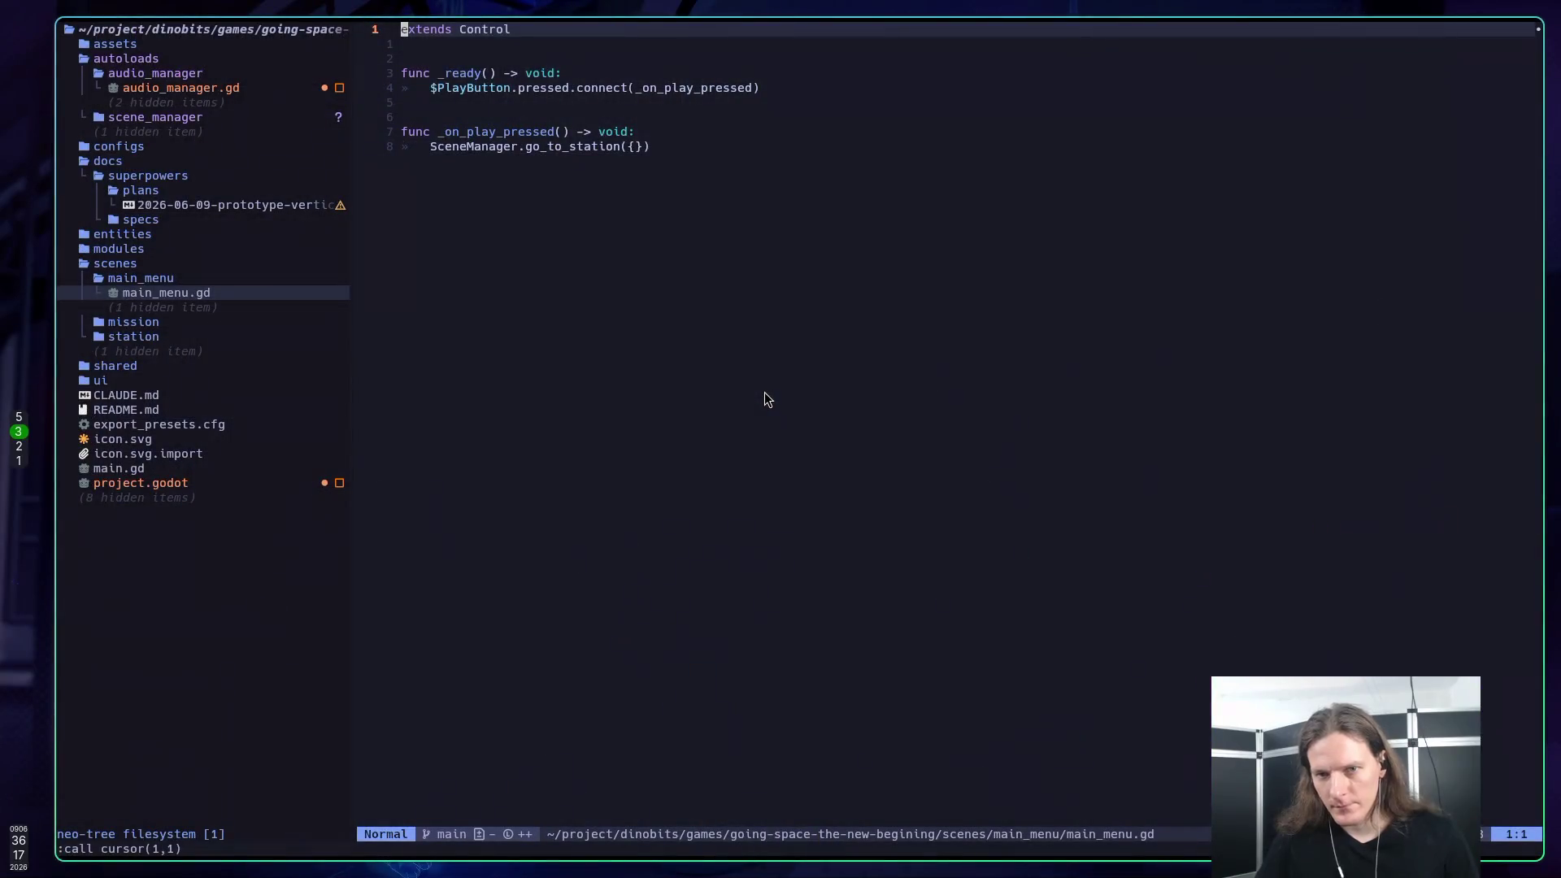
key("super+2")
key("super+3")
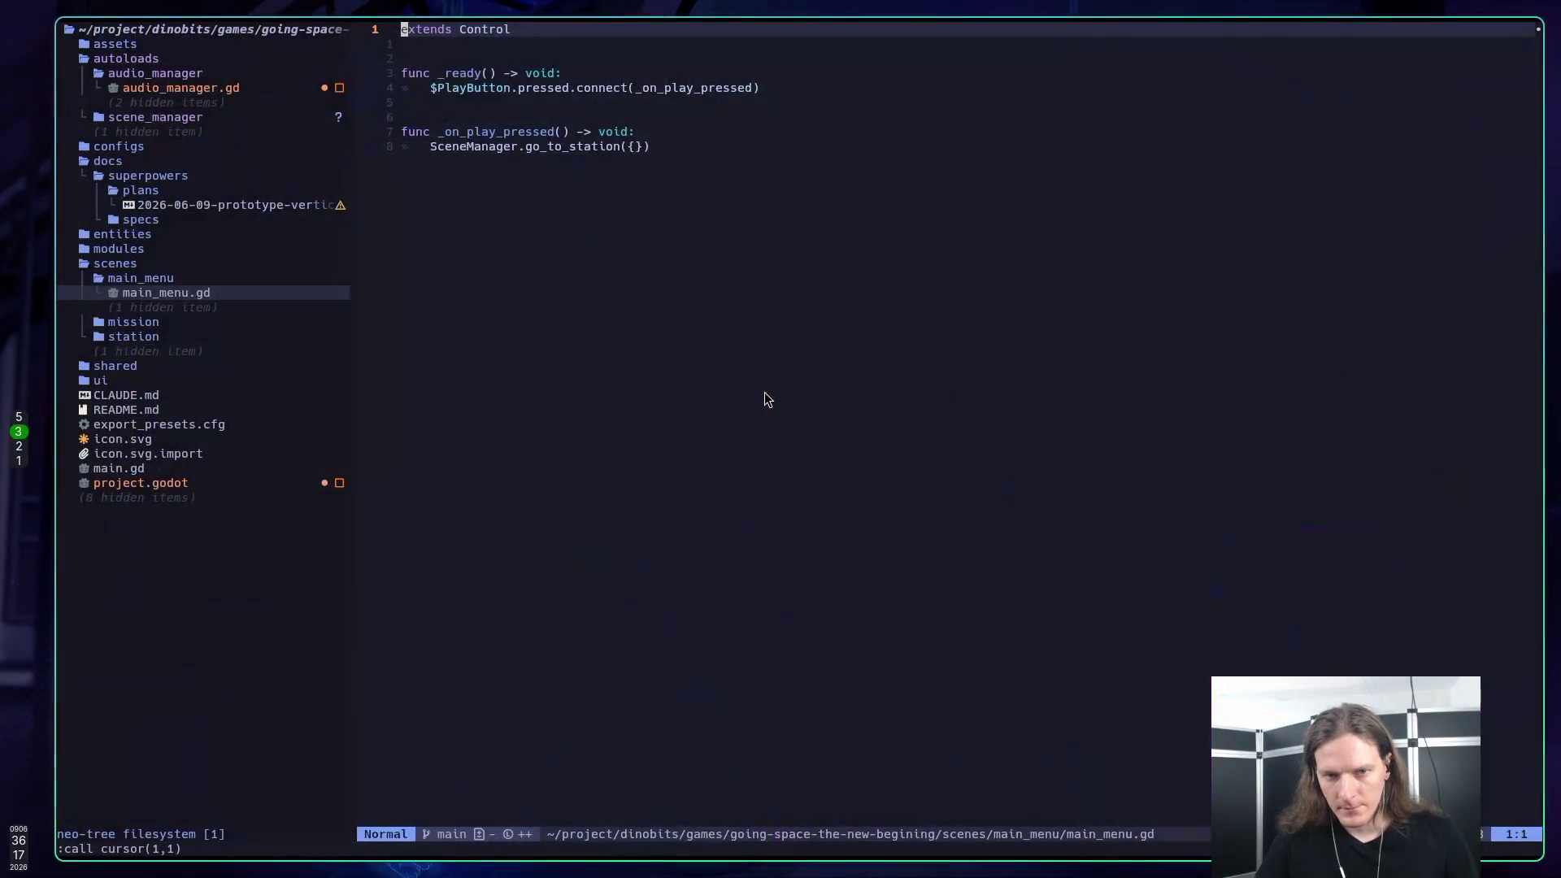
key("super+5")
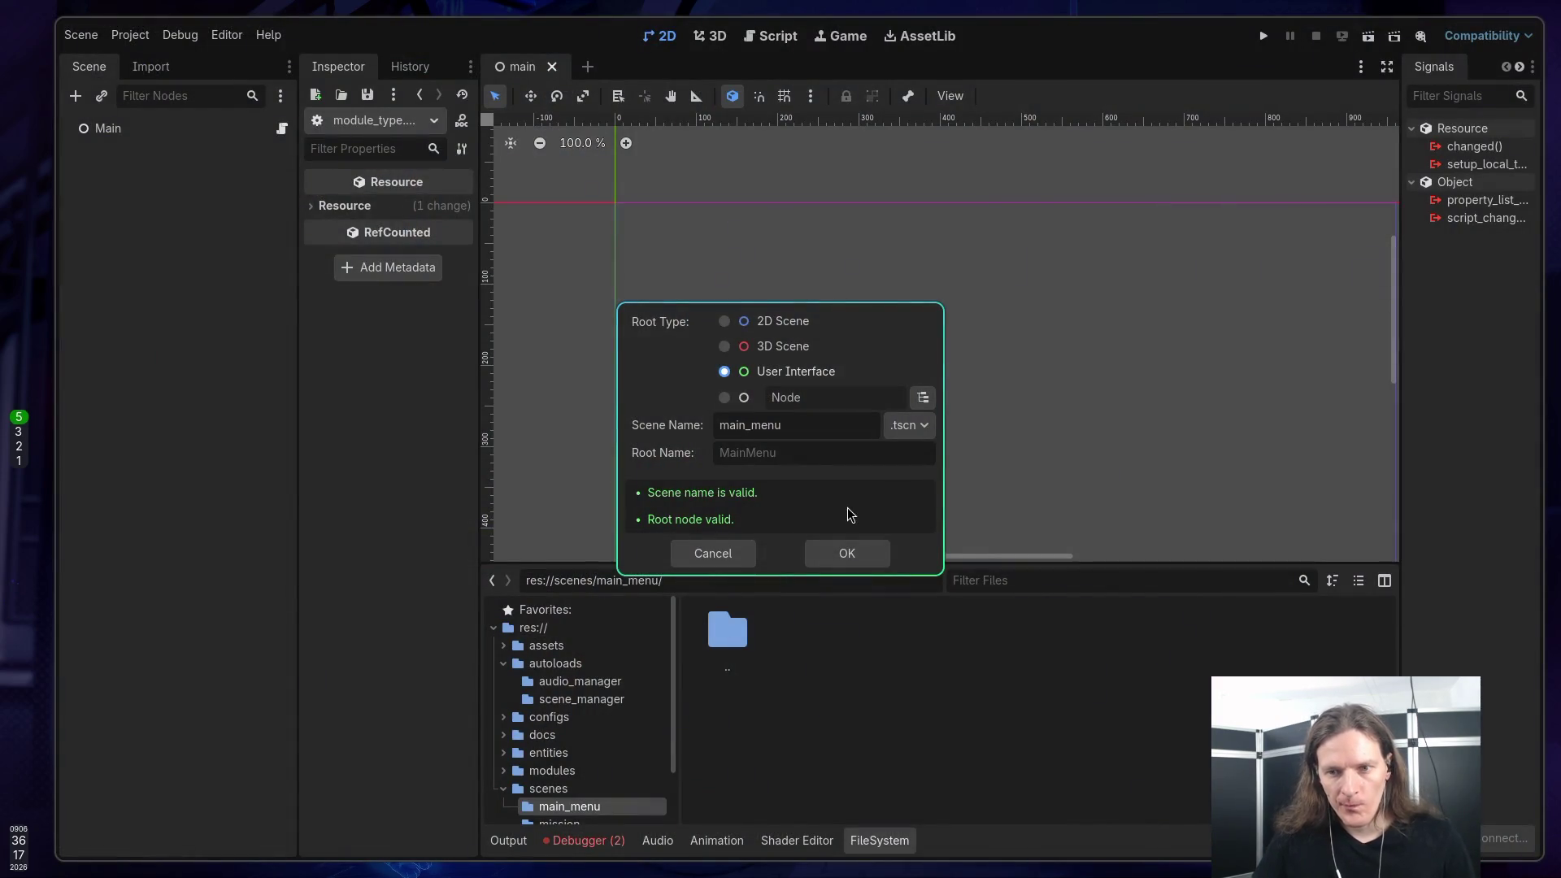
key("super+3")
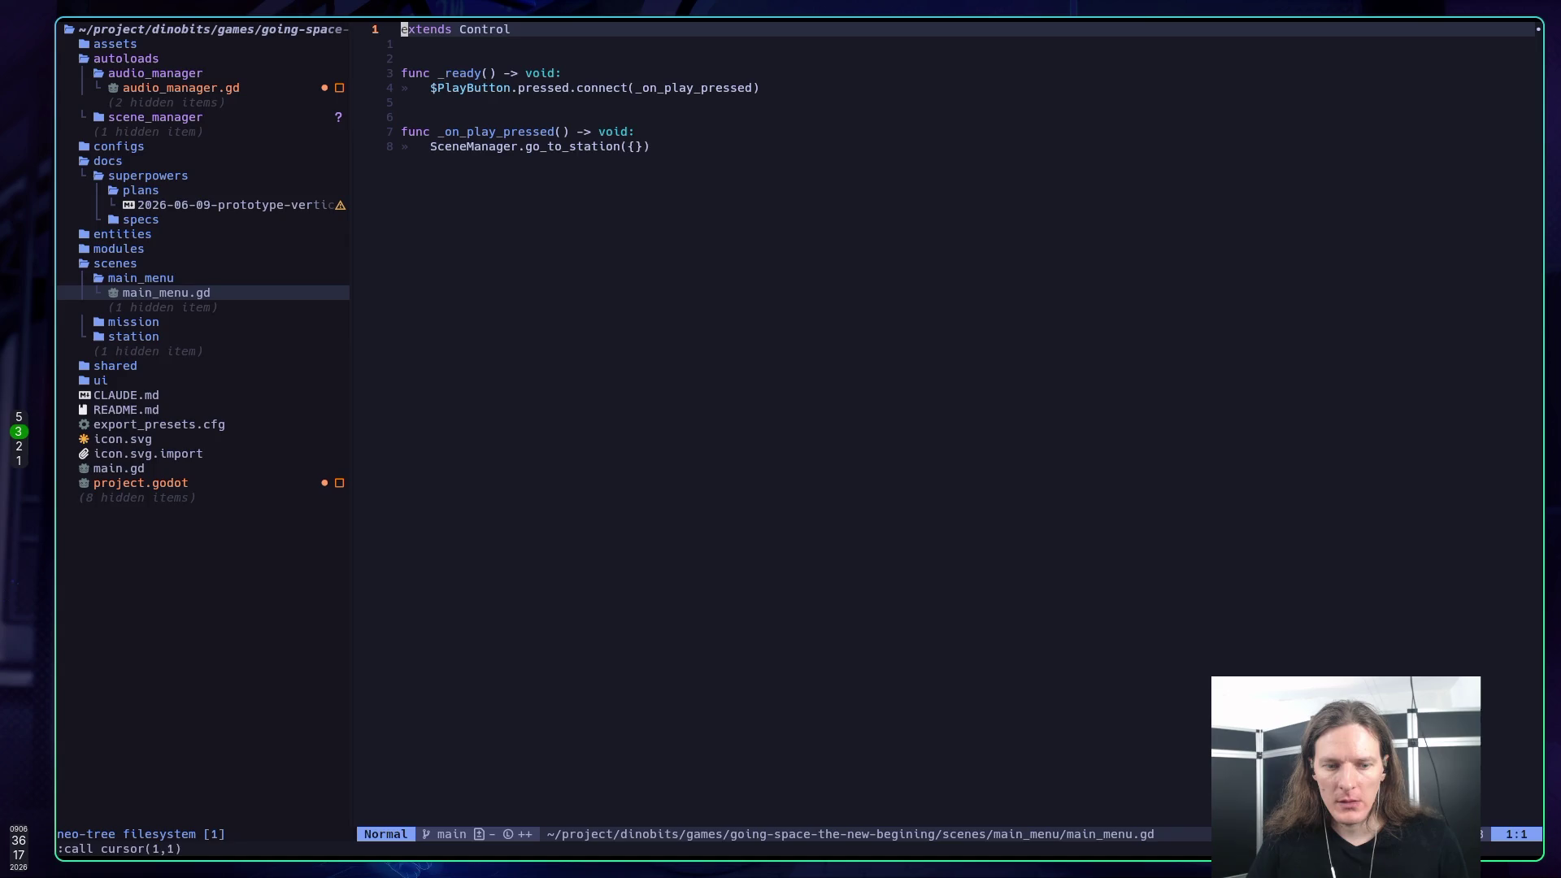
type(":w")
key("Return")
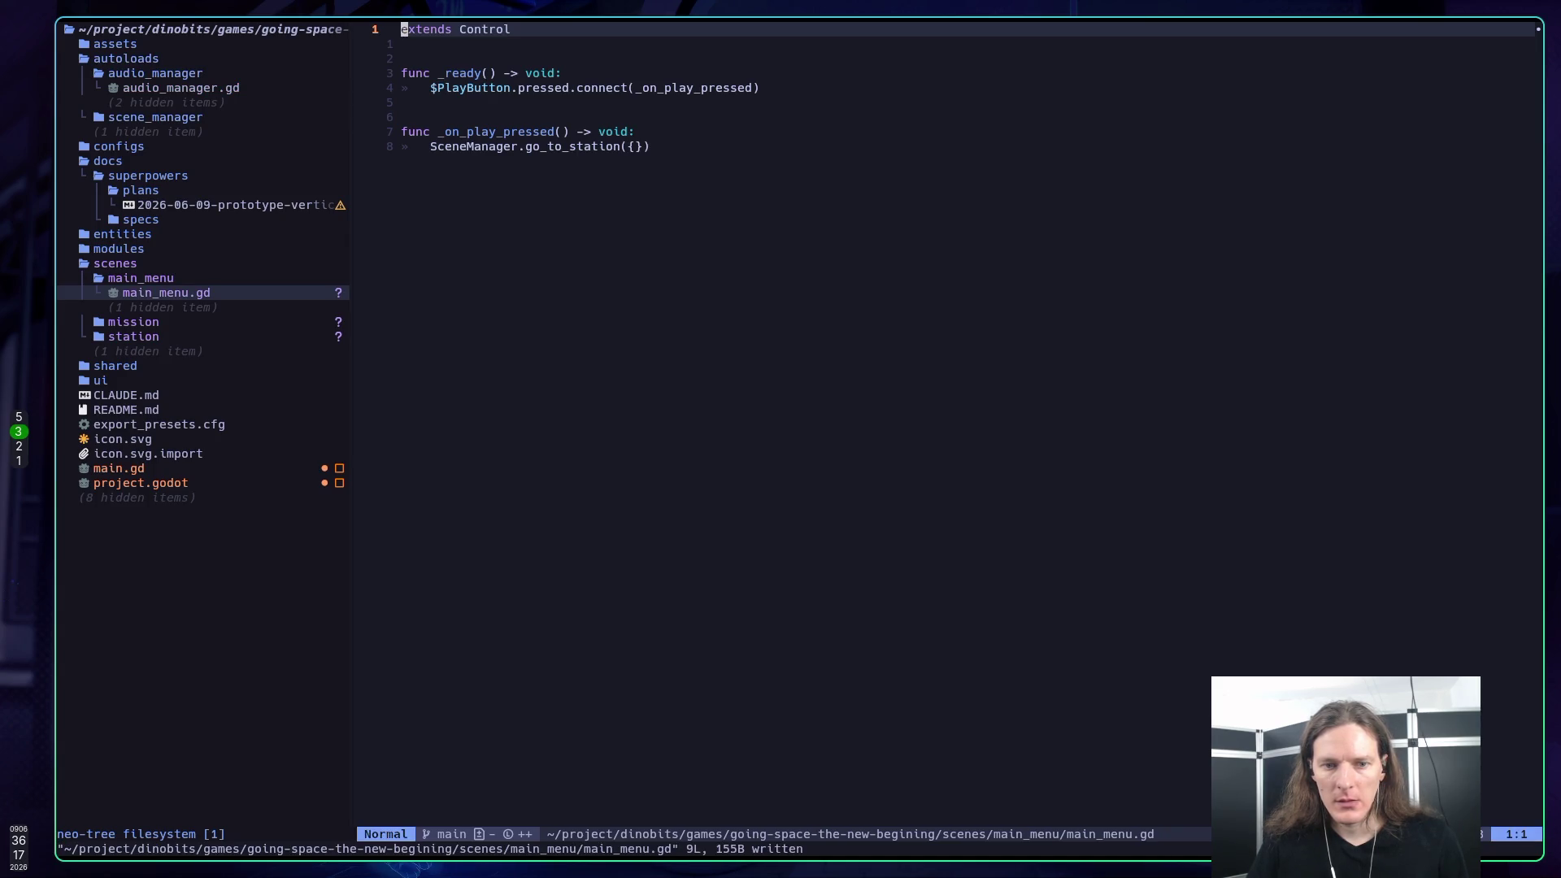
Step: Review main.gd's SceneManager.go_to_main_menu() call with undo and redo, then save main.gd
key("ctrl+6")
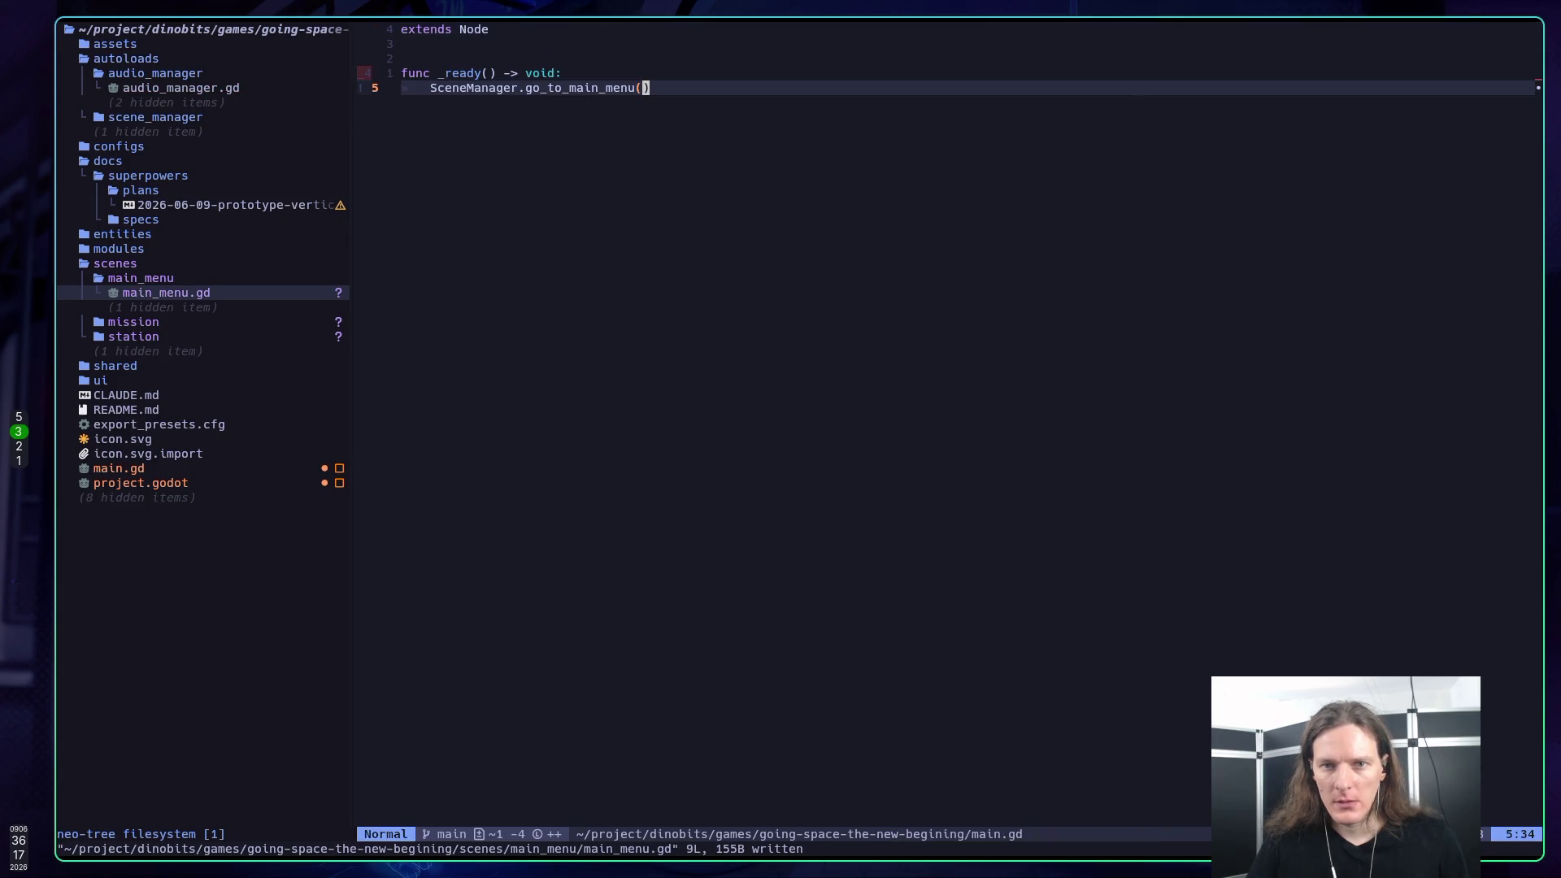
key("u")
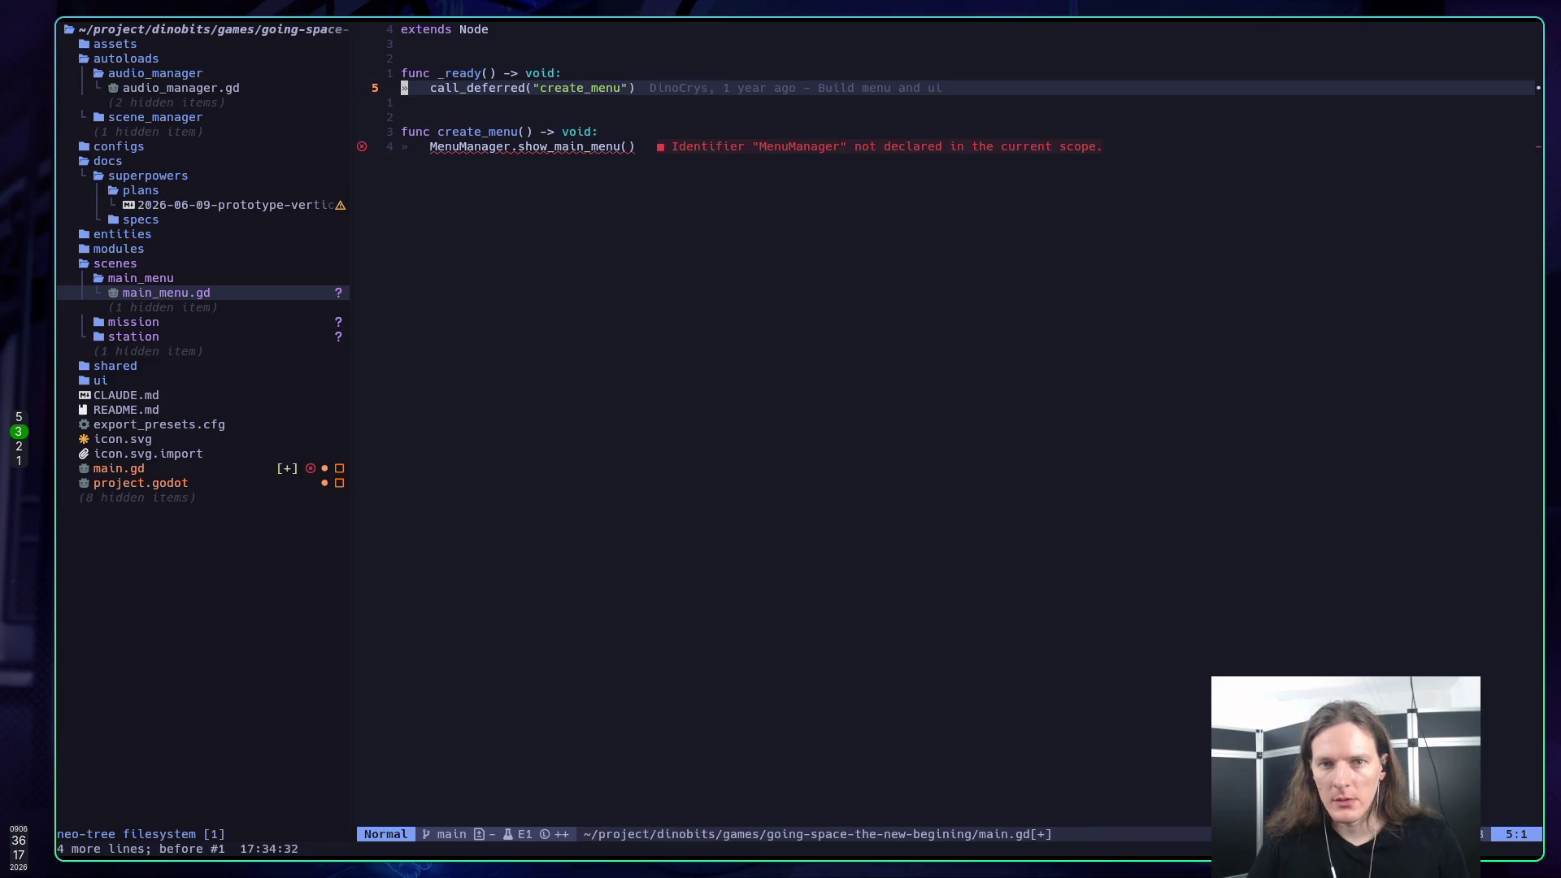
key("u")
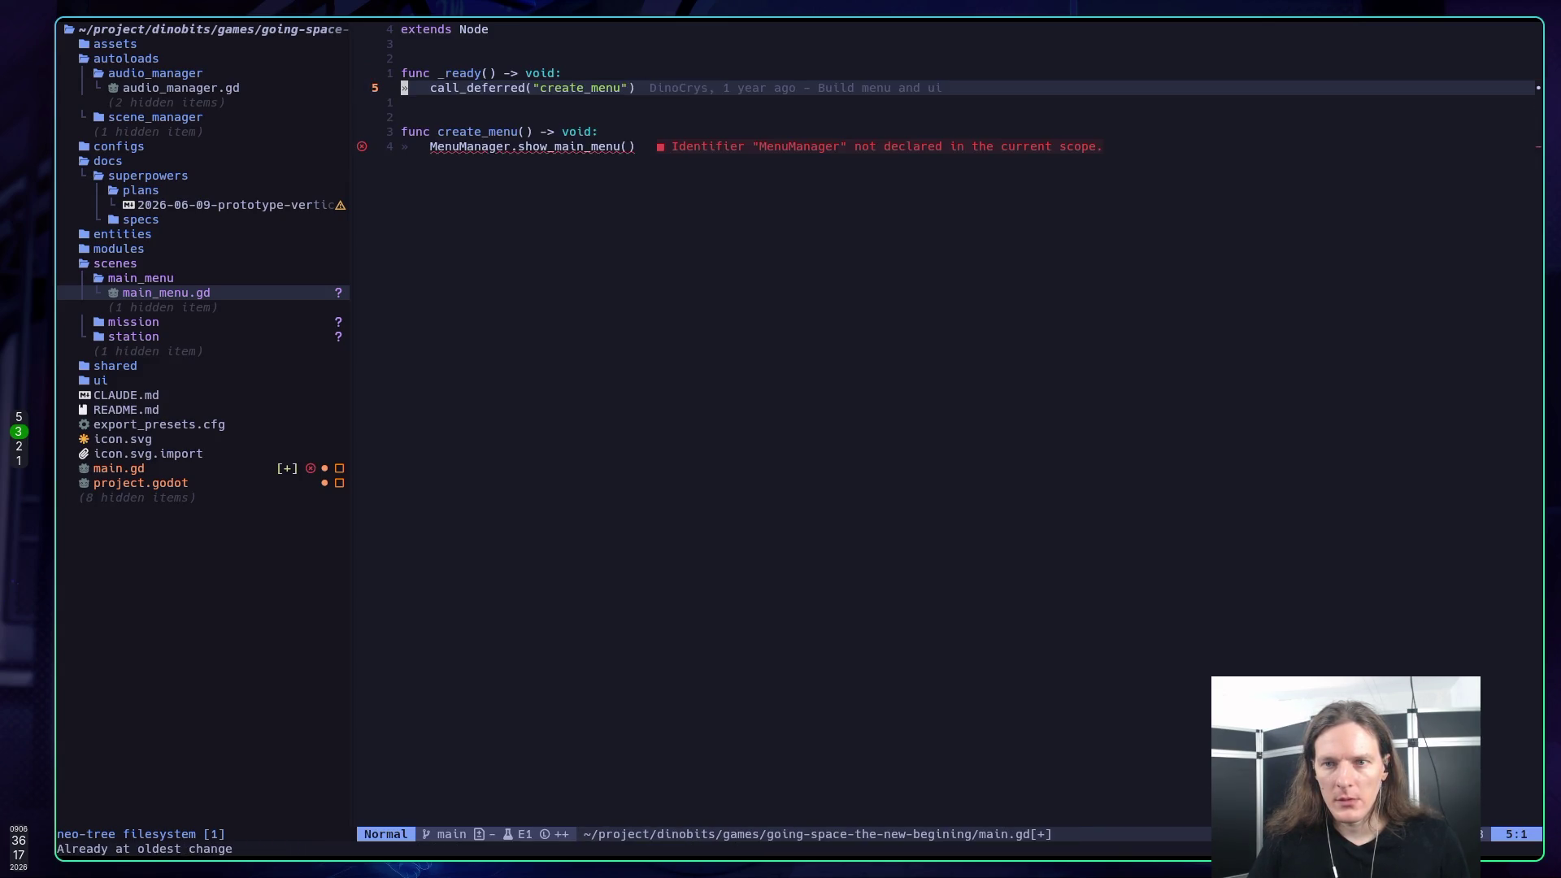
key("ctrl+r")
key("ctrl+r")
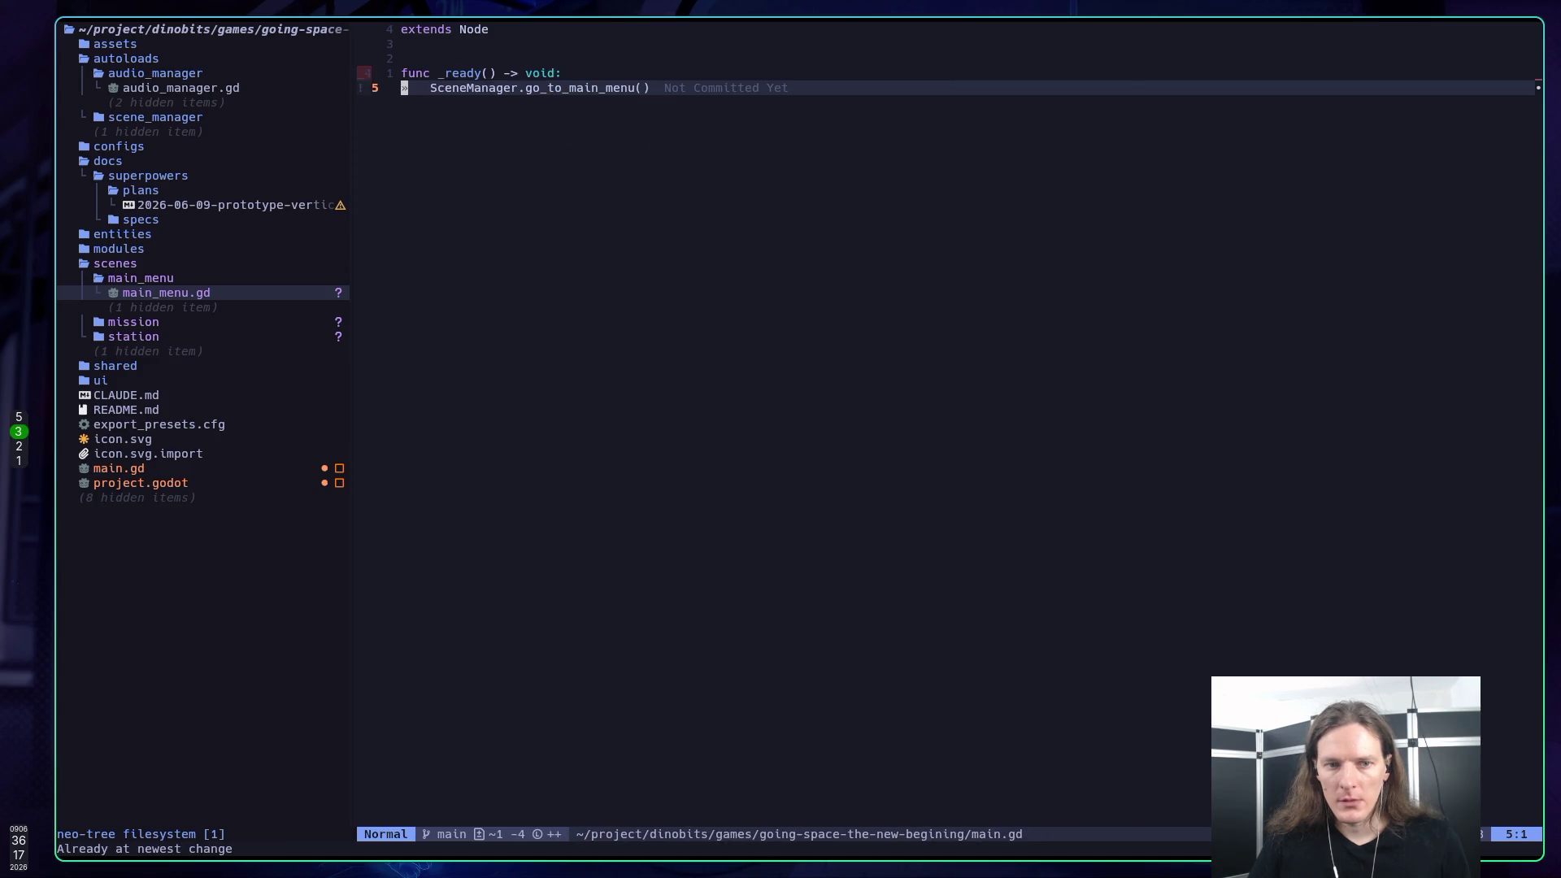
key("k")
key("k")
key("k")
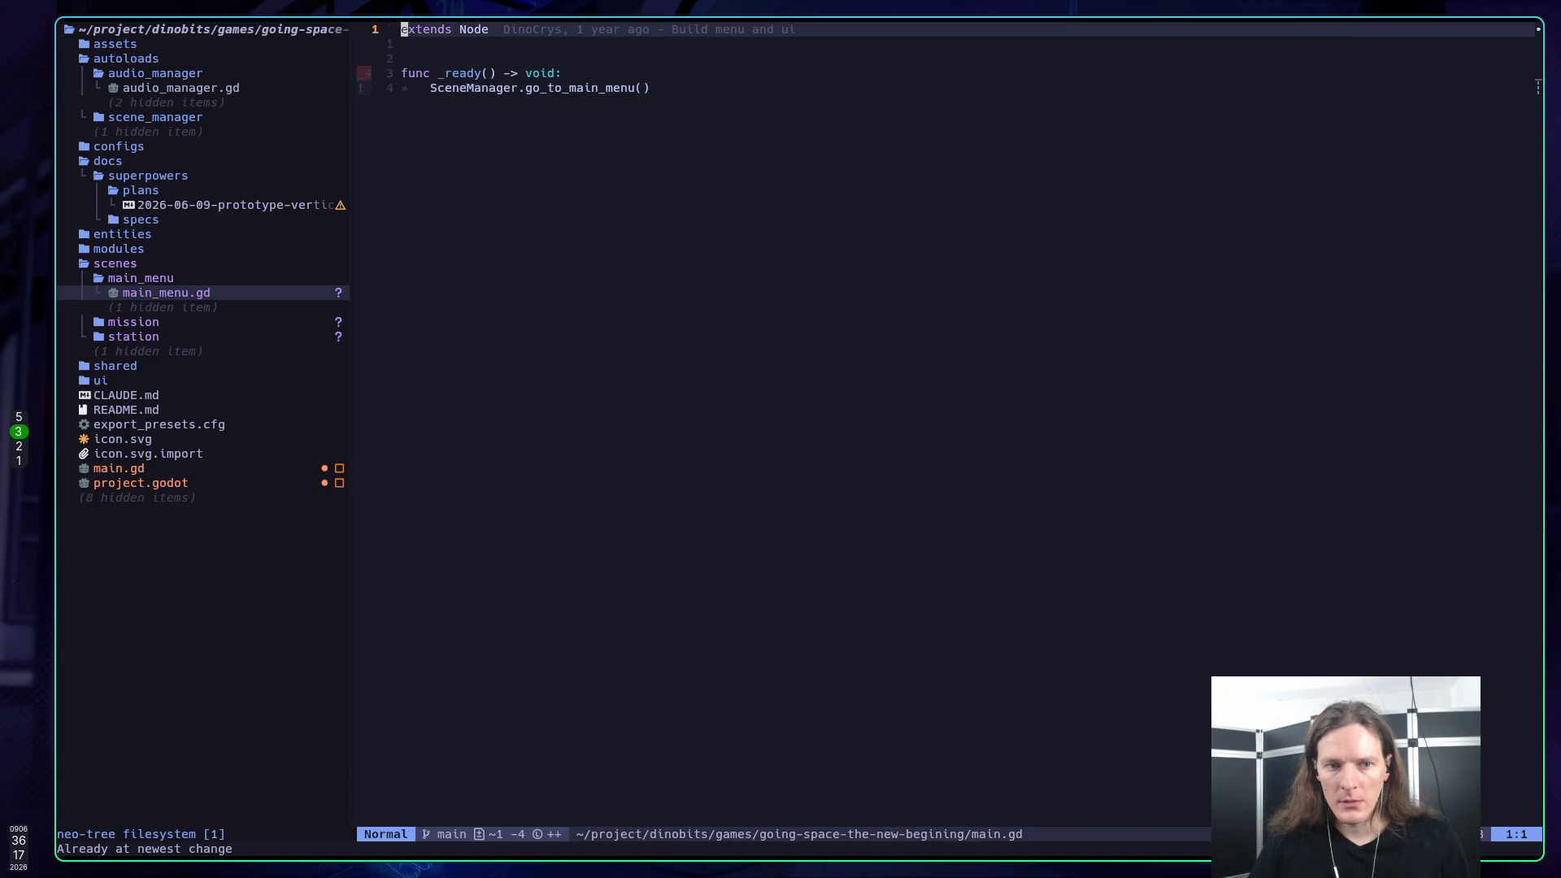
key("j")
key("j")
key("j")
type(":w")
key("Return")
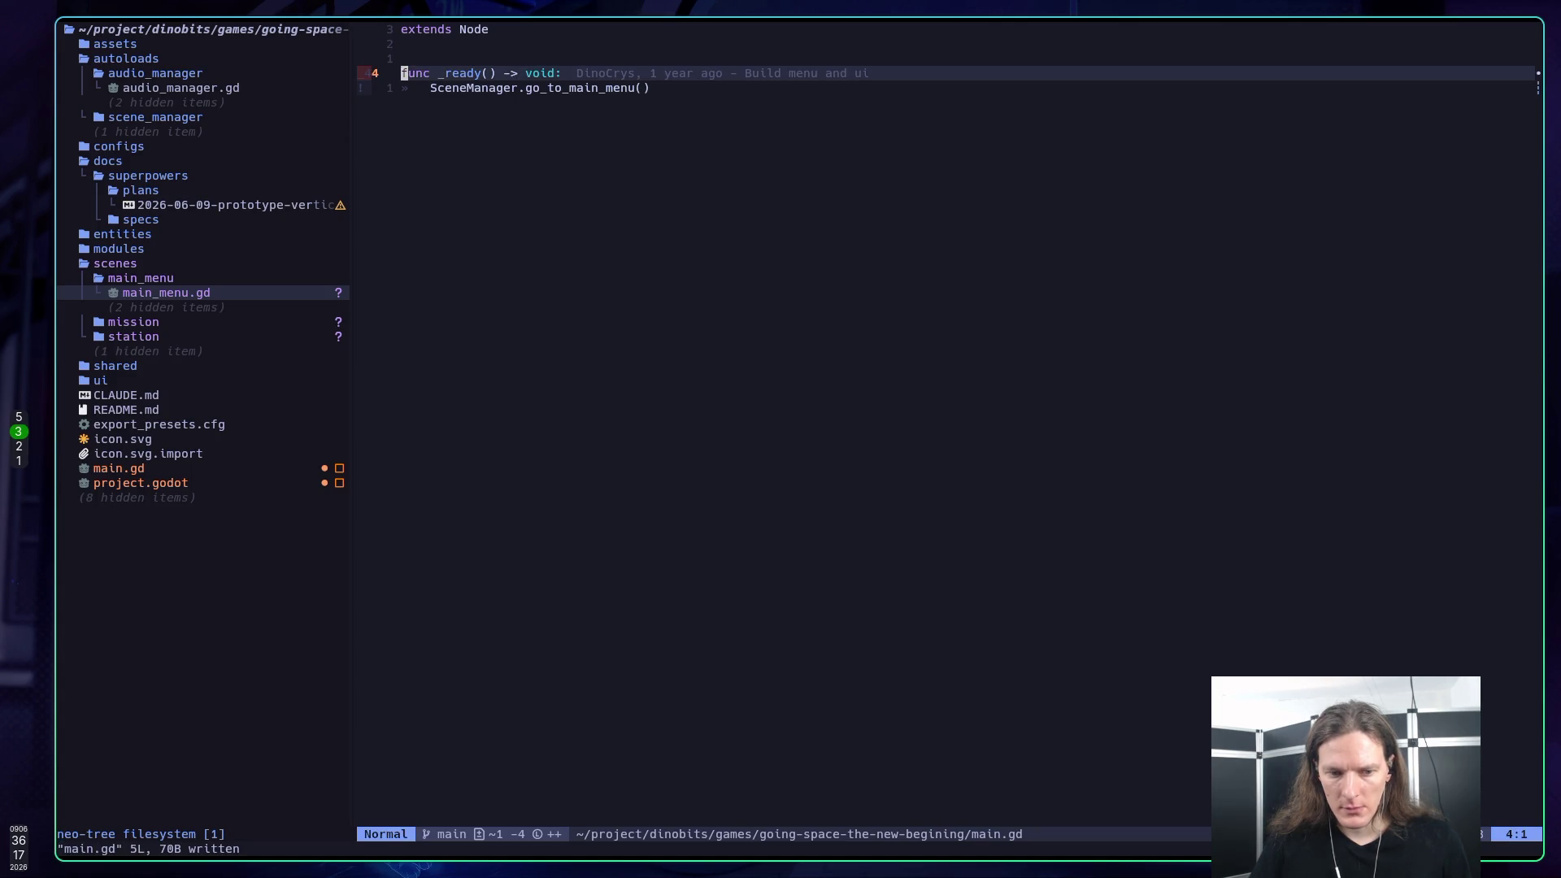
Step: Toggle a terminal split open and closed, ending with focus on the project file tree
key("j")
key("k")
key("k")
key("ctrl+h")
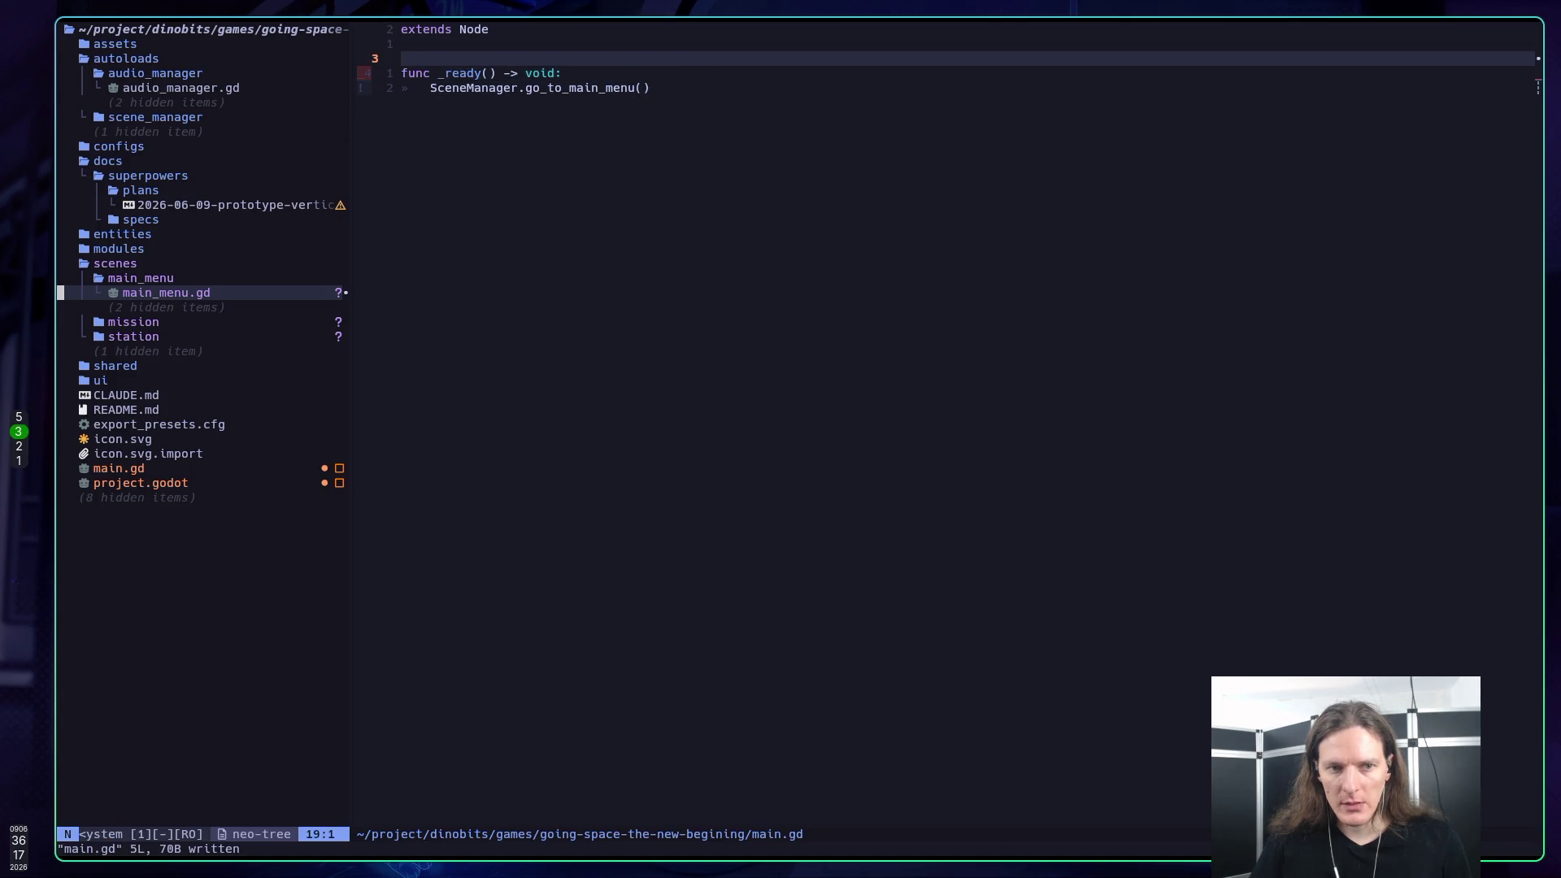
key("ctrl+backslash")
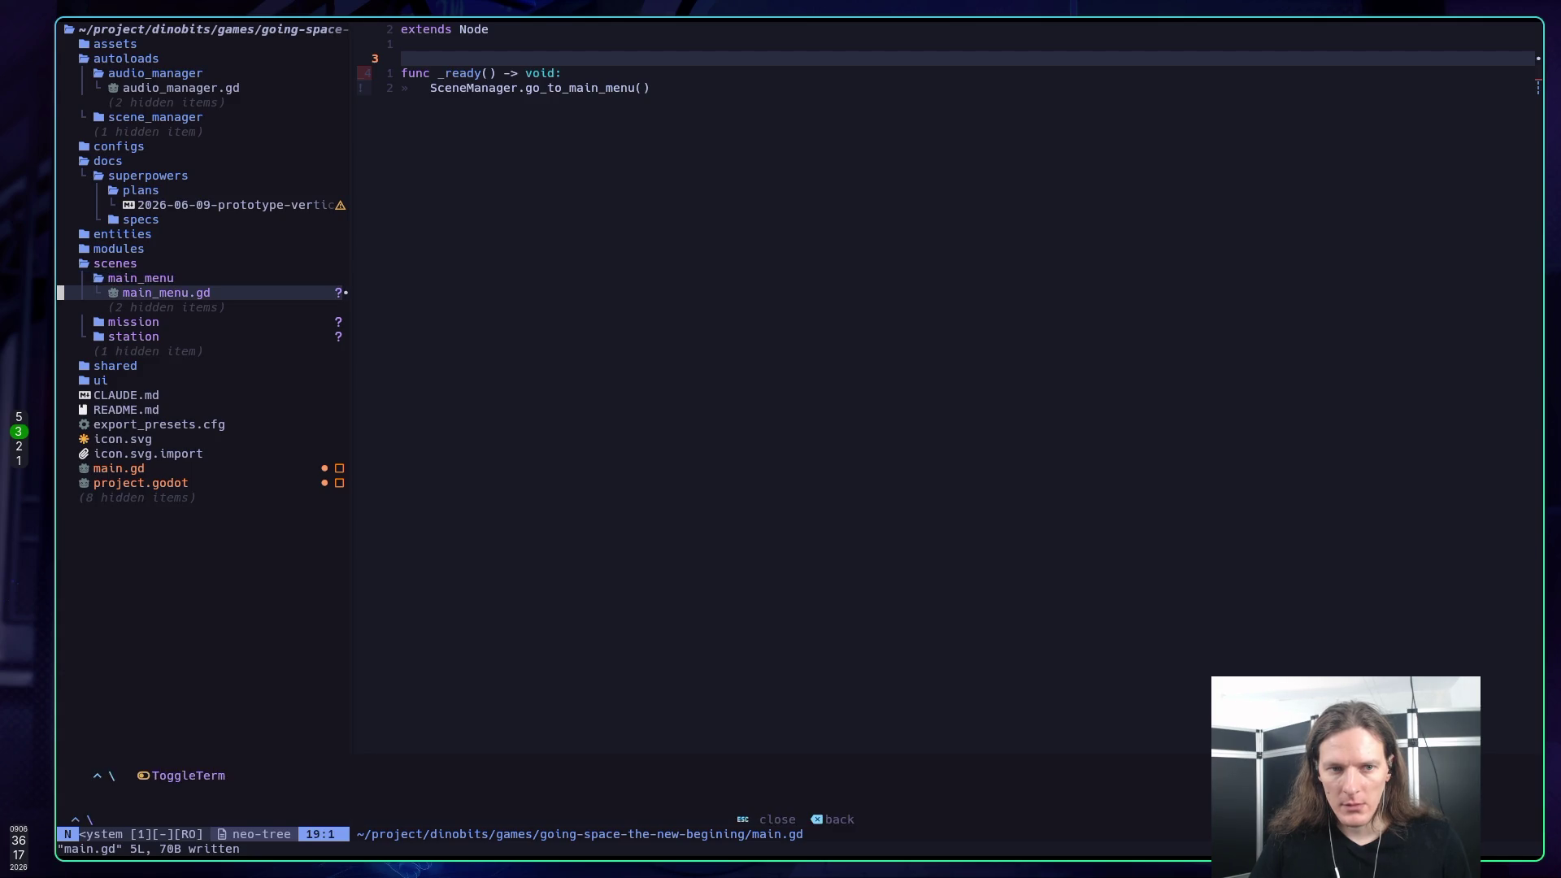
key("ctrl+backslash")
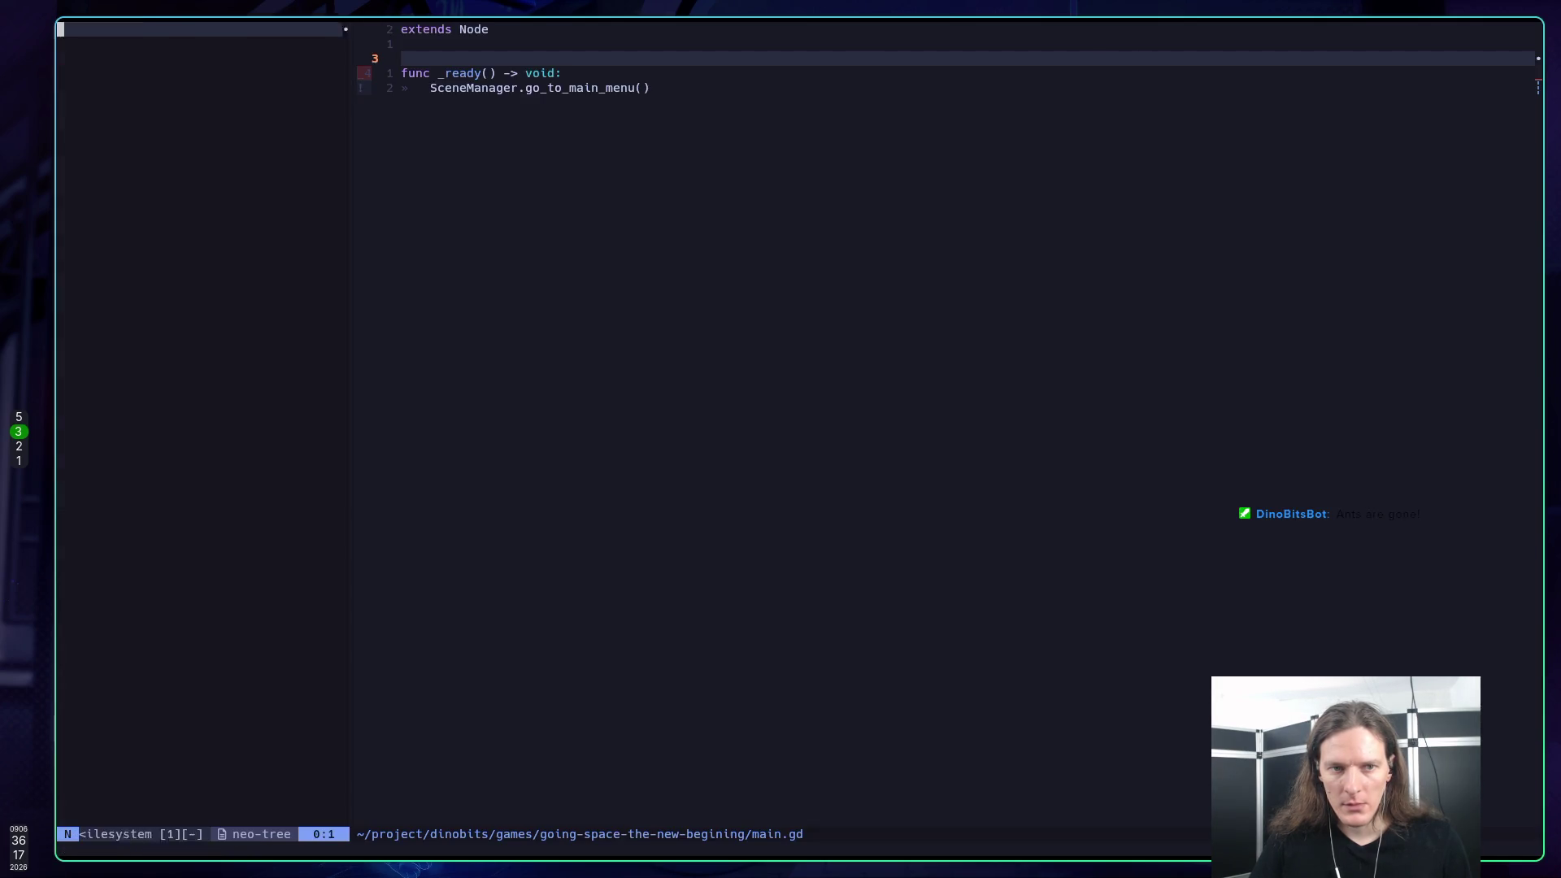
key("ctrl+l")
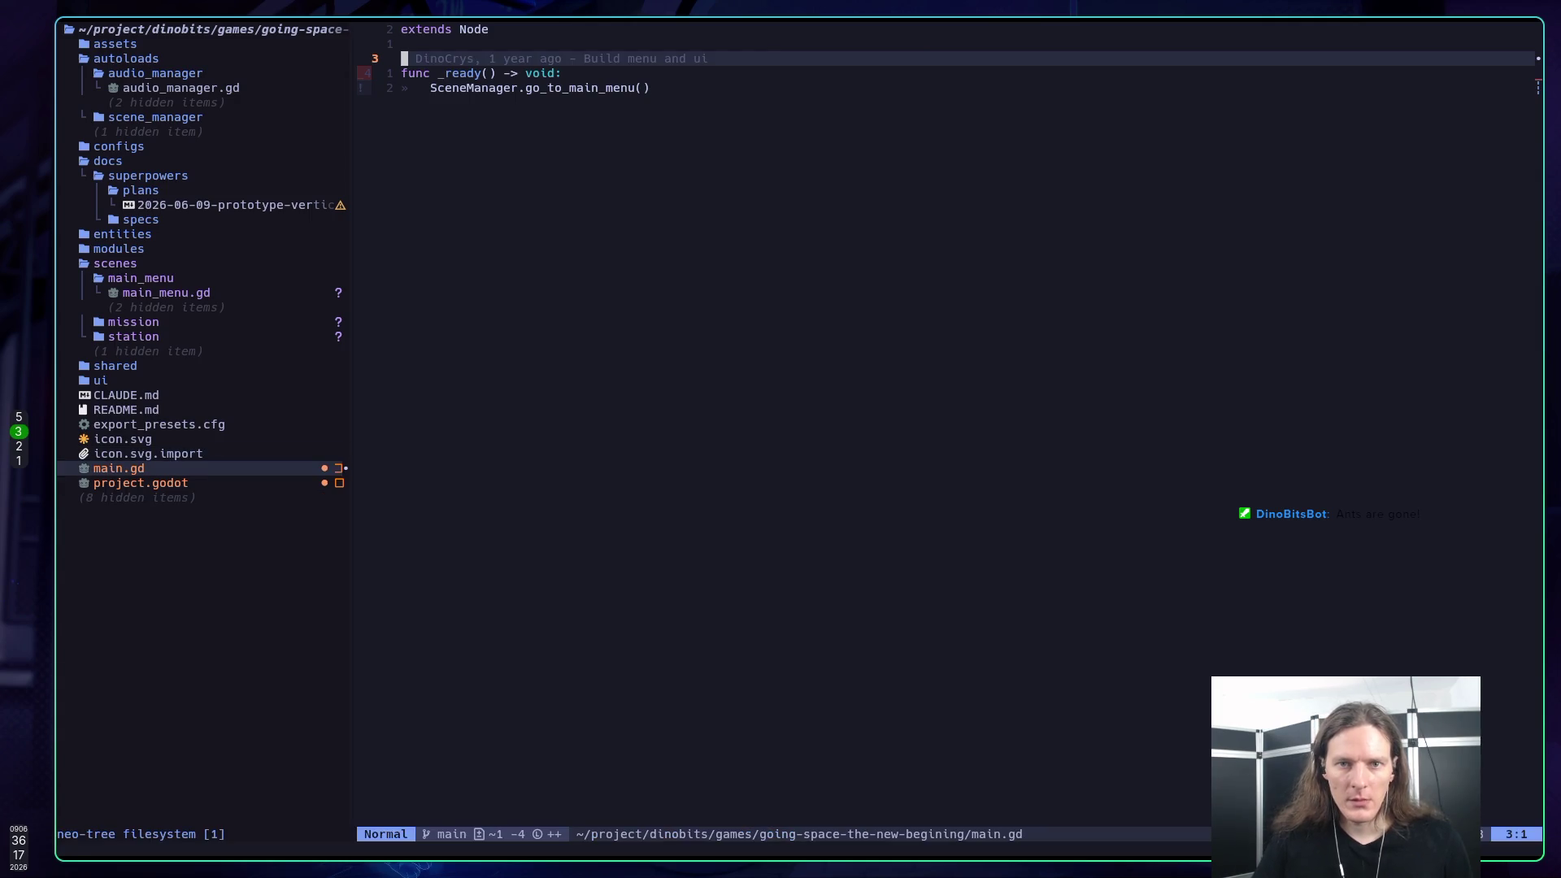
key("ctrl+h")
Step: Open main_menu.gd from the file tree and save it with its PlayButton connect line
key("k")
key("k")
key("k")
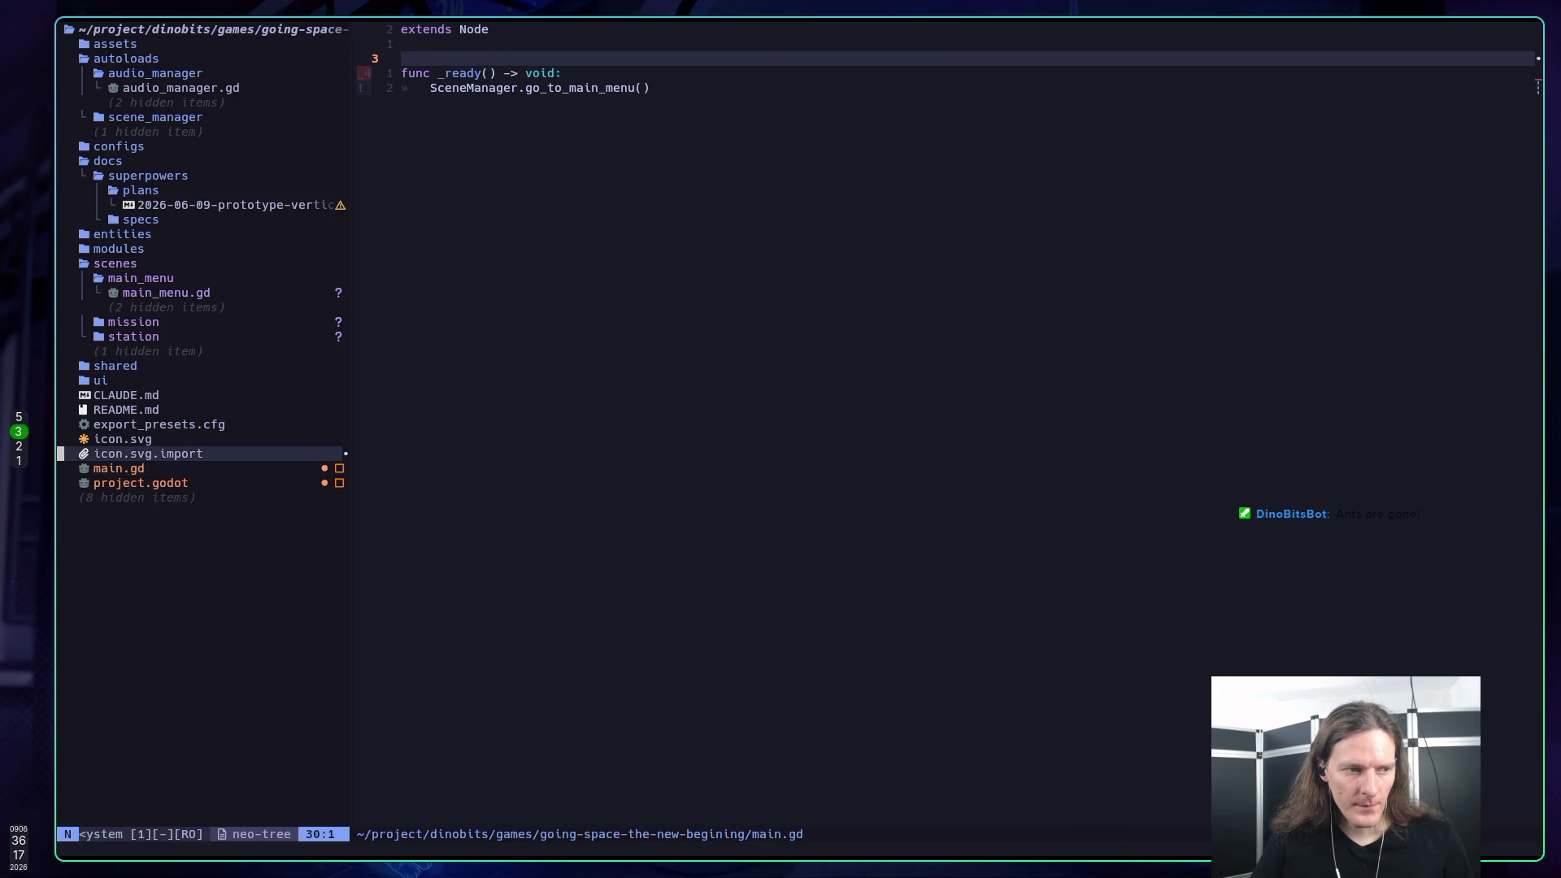
key("k")
key("k")
key("k")
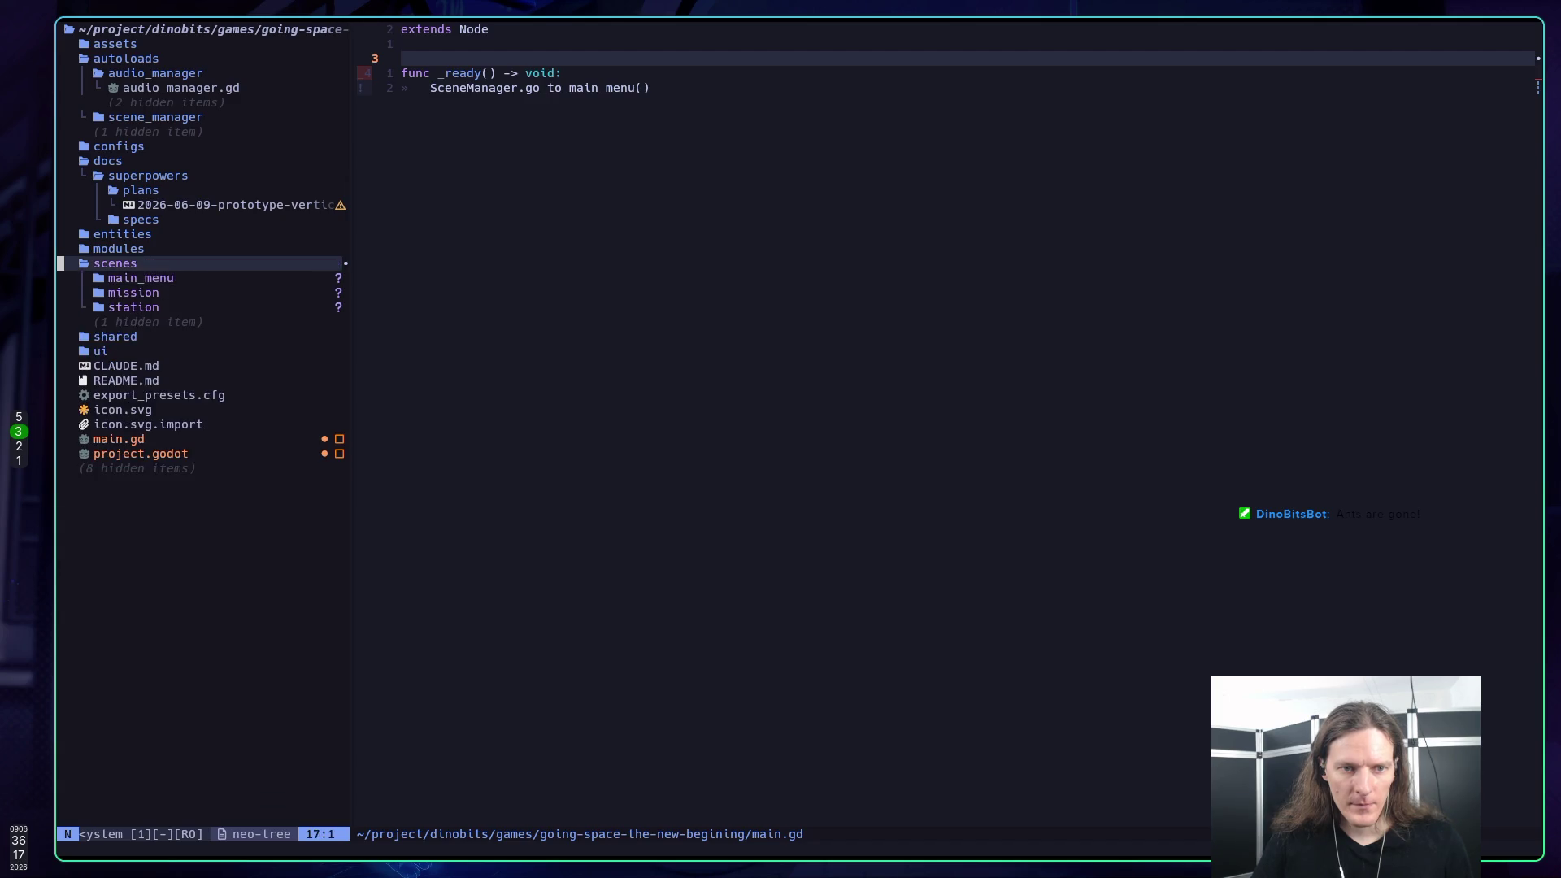
key("j")
key("Return")
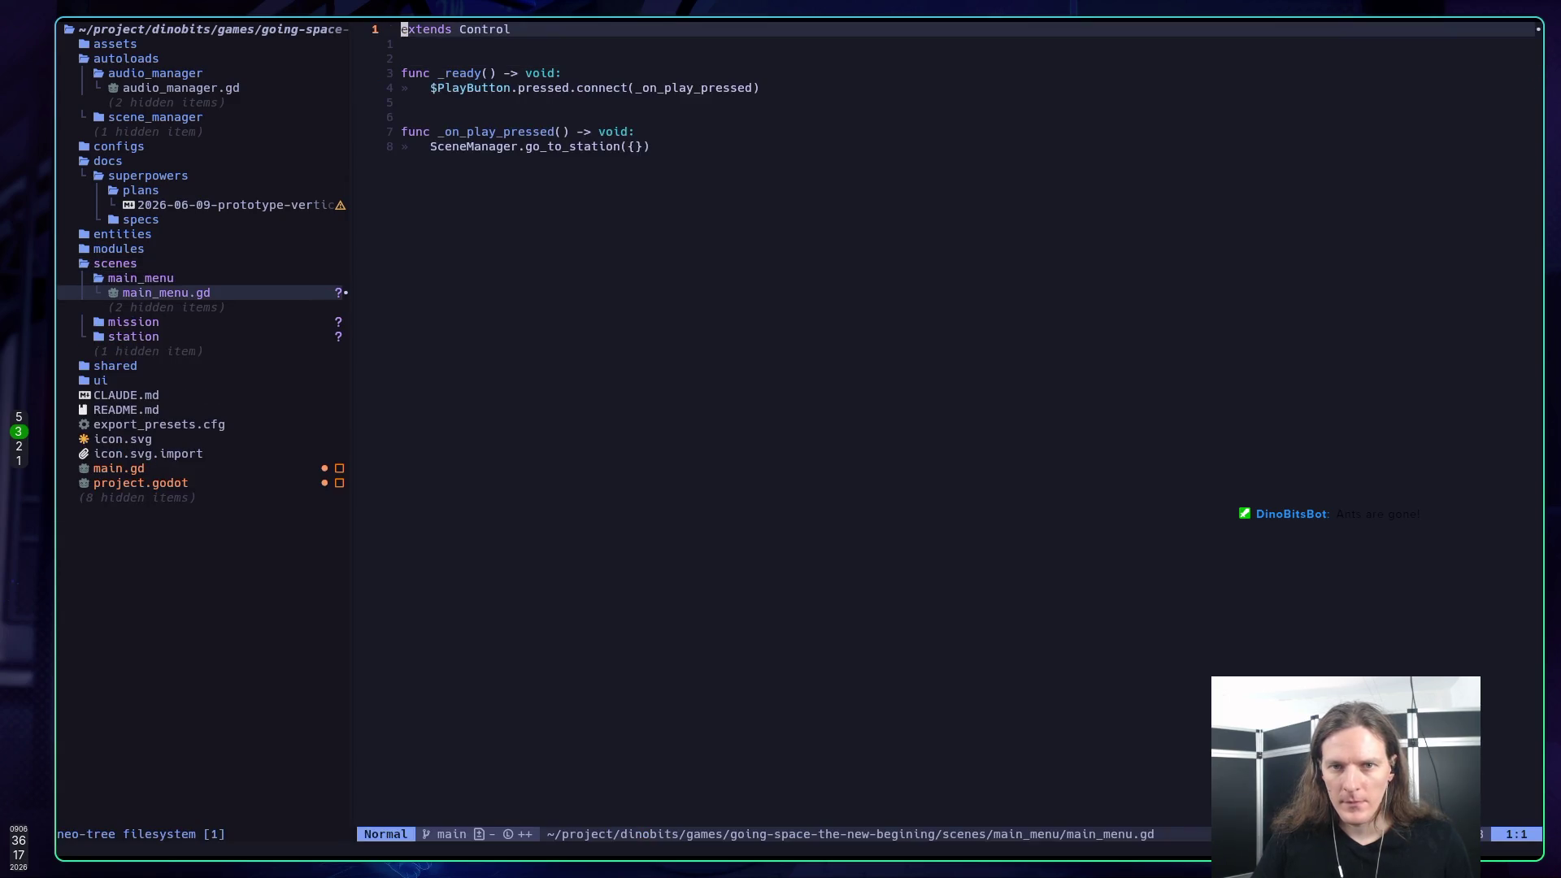
key("j")
key("j")
key("j")
type(":w")
key("Return")
Step: Write all open buffers with :wa and bring up the which-key command list
key("j")
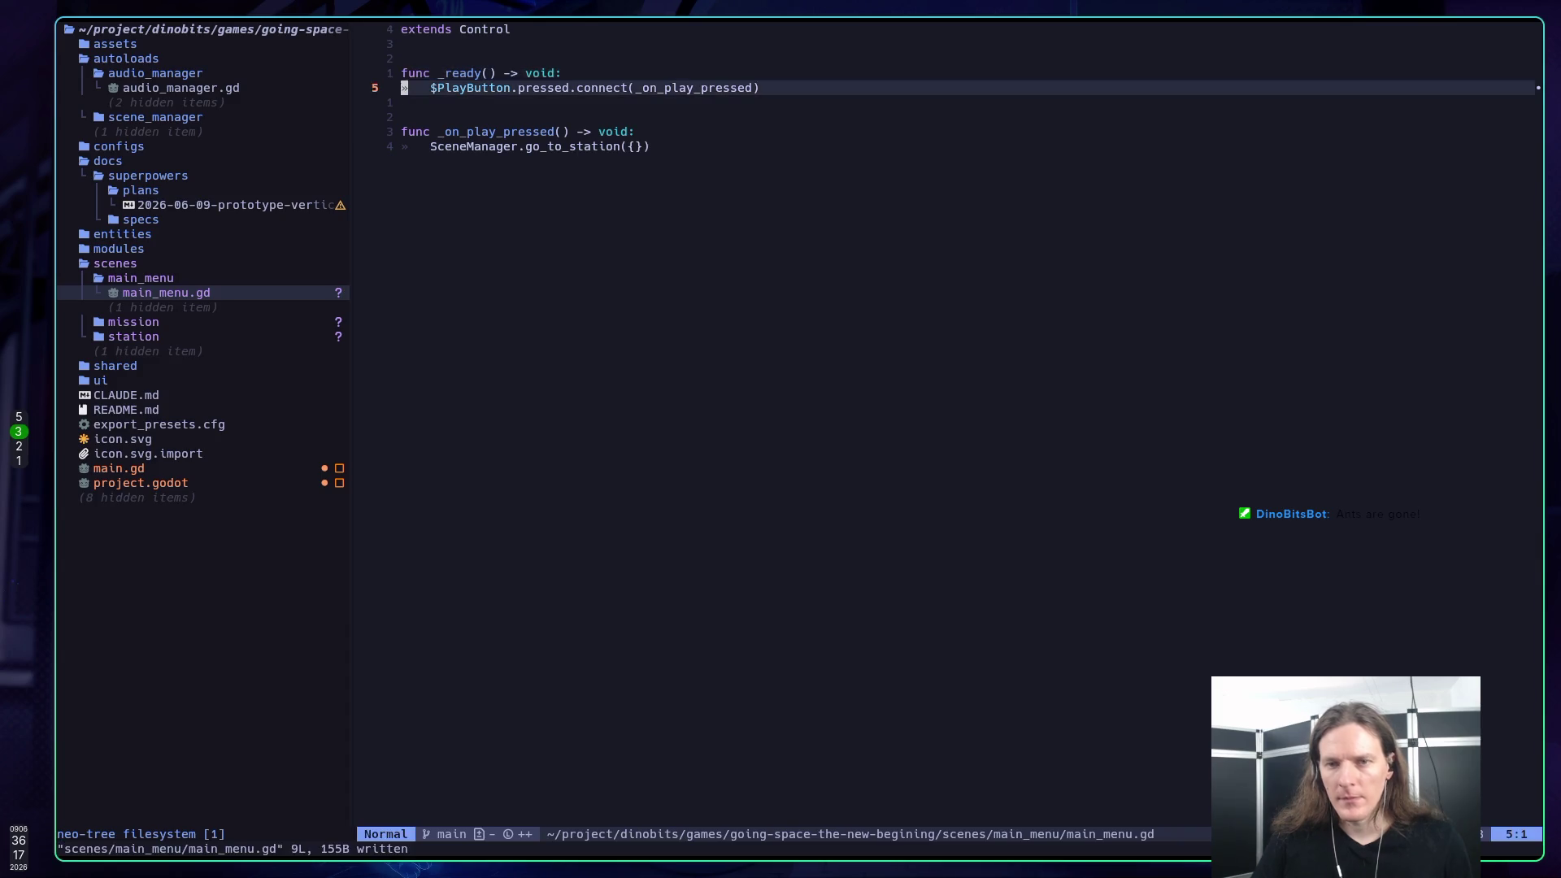
key("j")
key("j")
key("k")
key("j")
key("j")
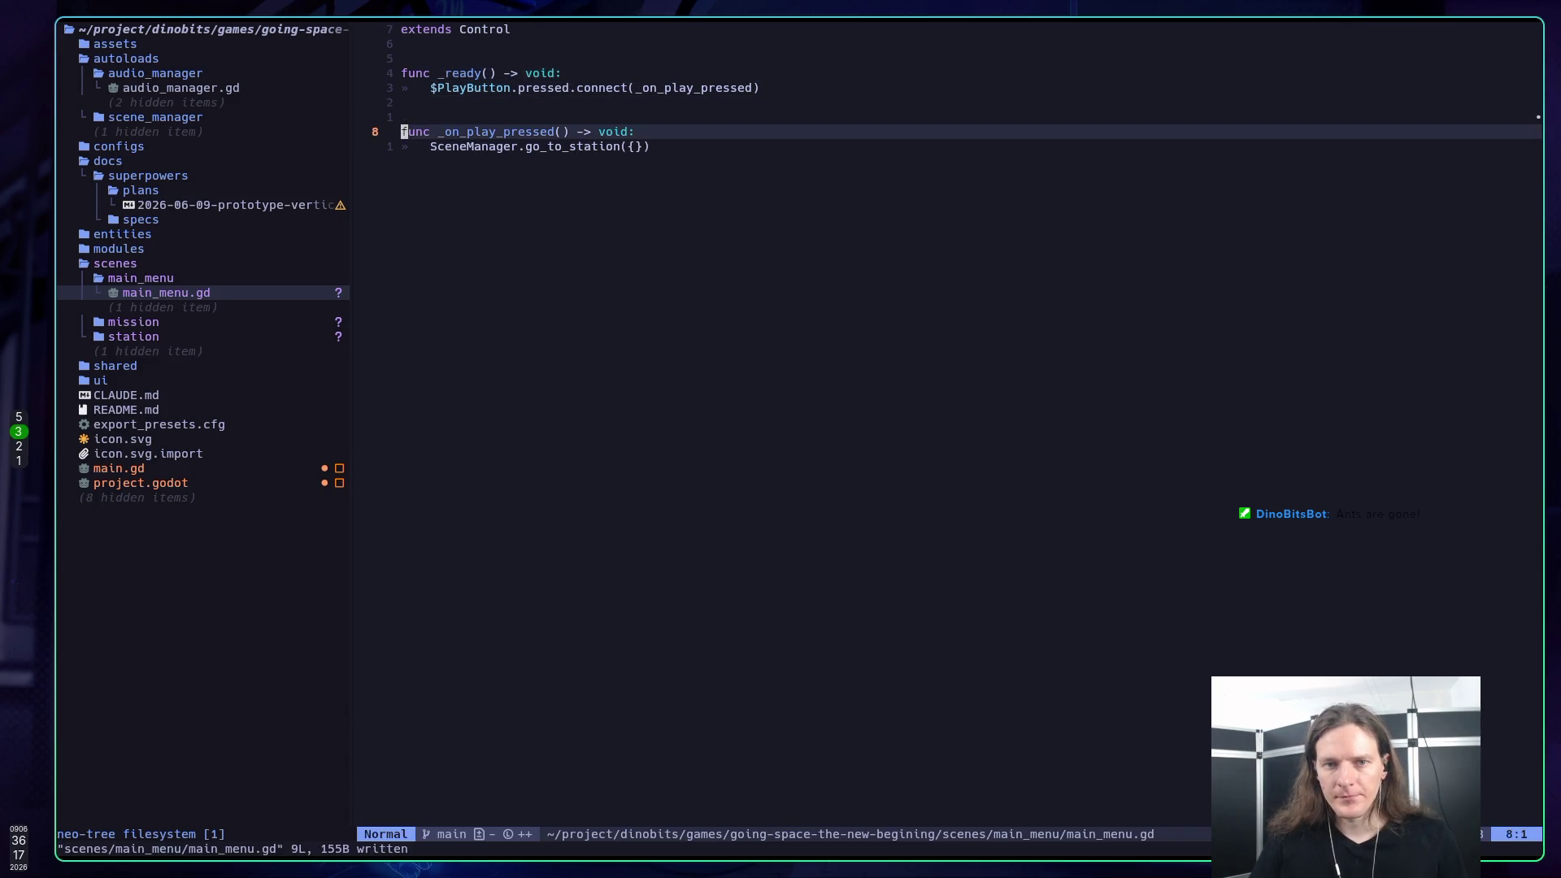
key("k")
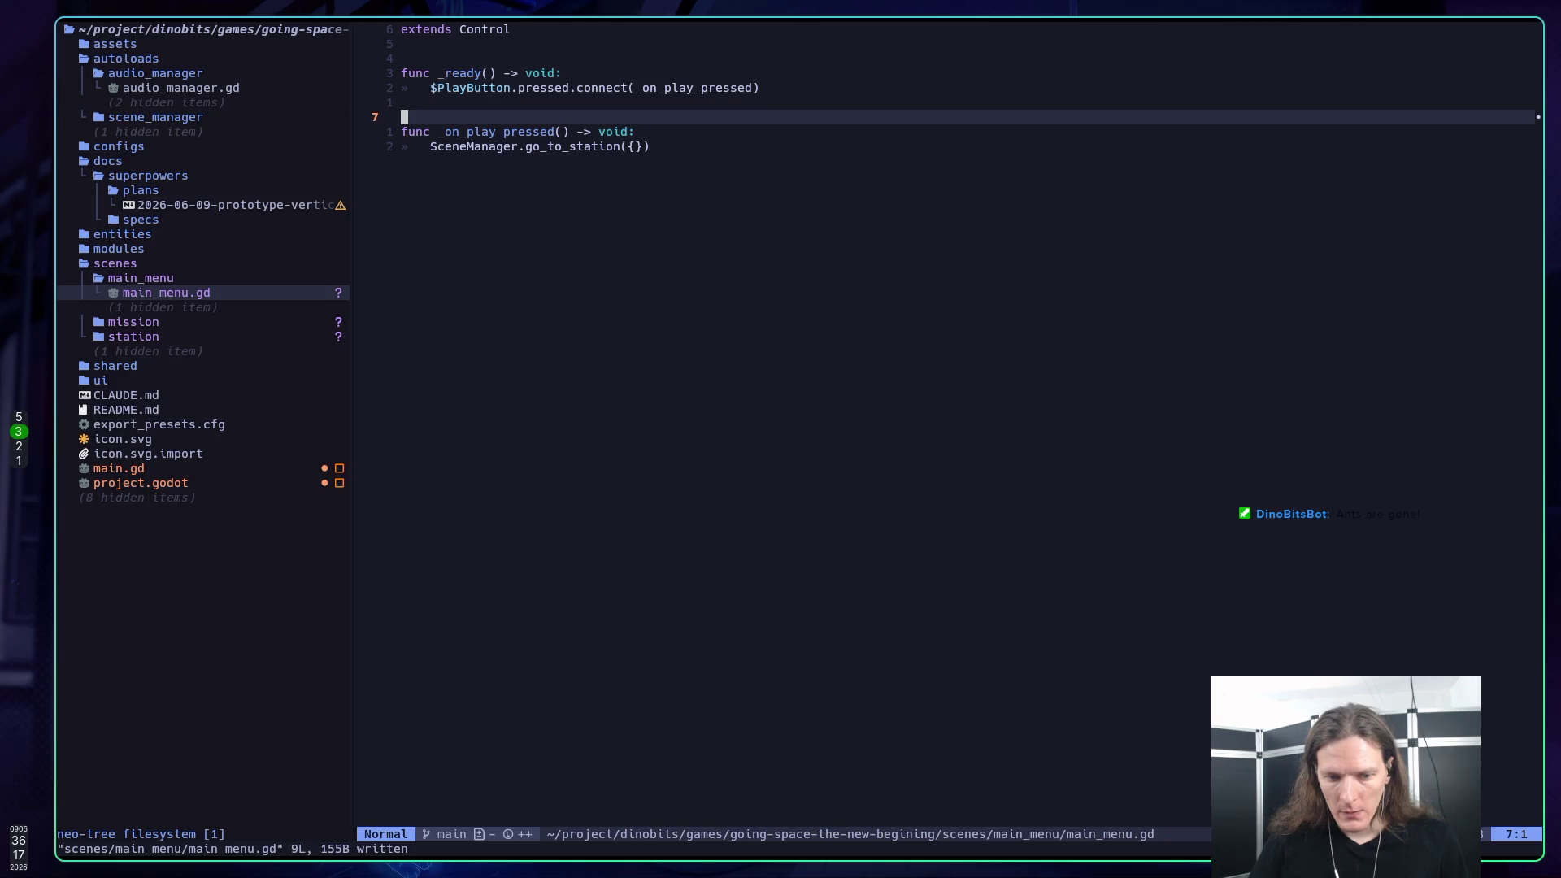
type(":wa")
key("Return")
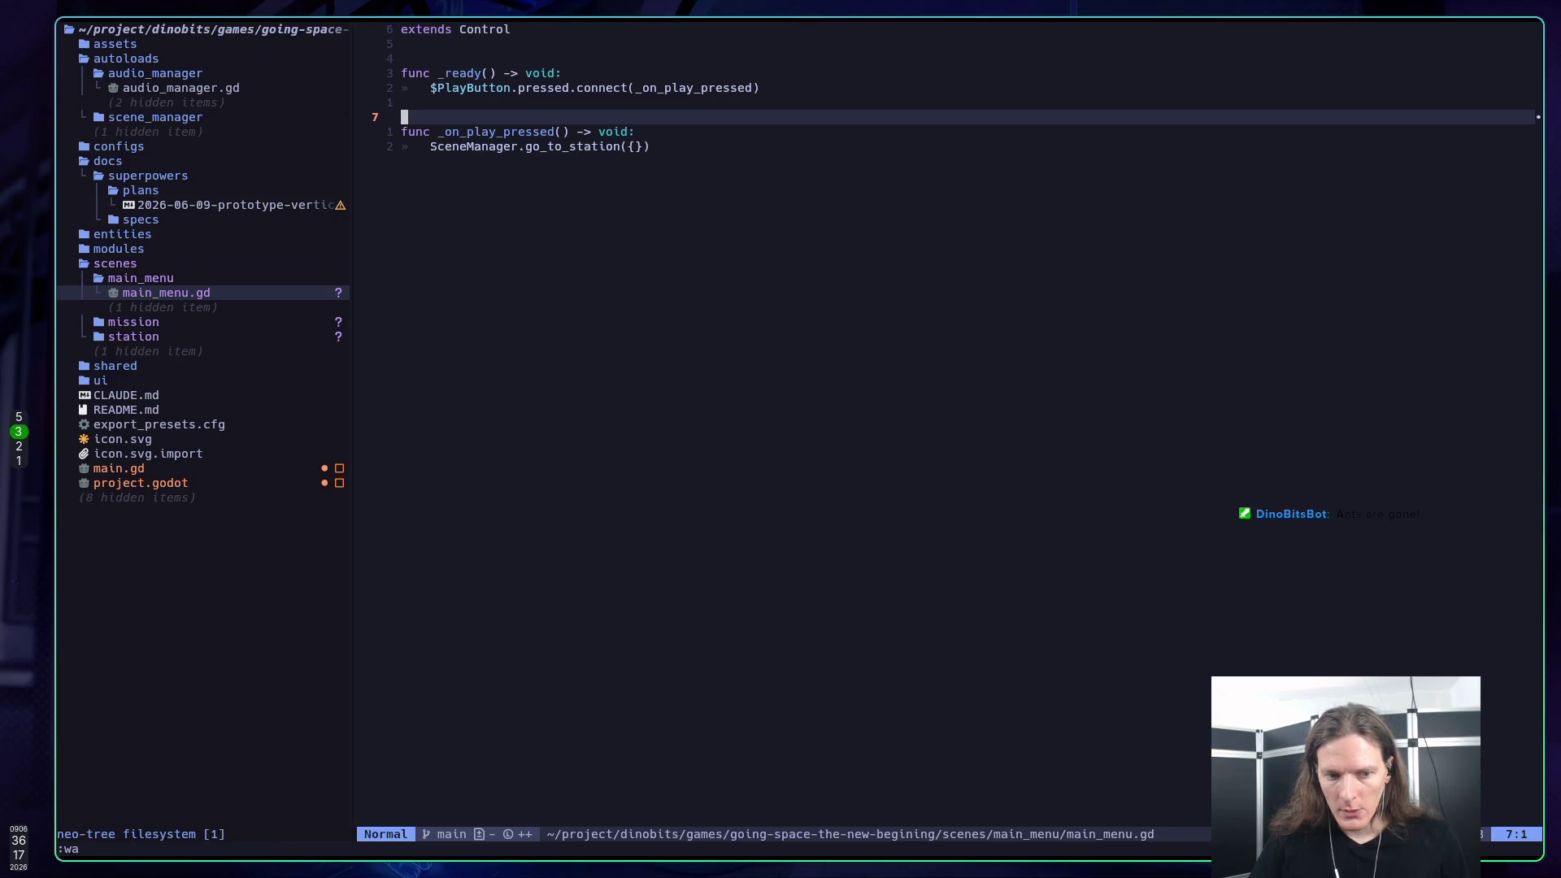
key("j")
key("j")
key("k")
key("space")
key("space")
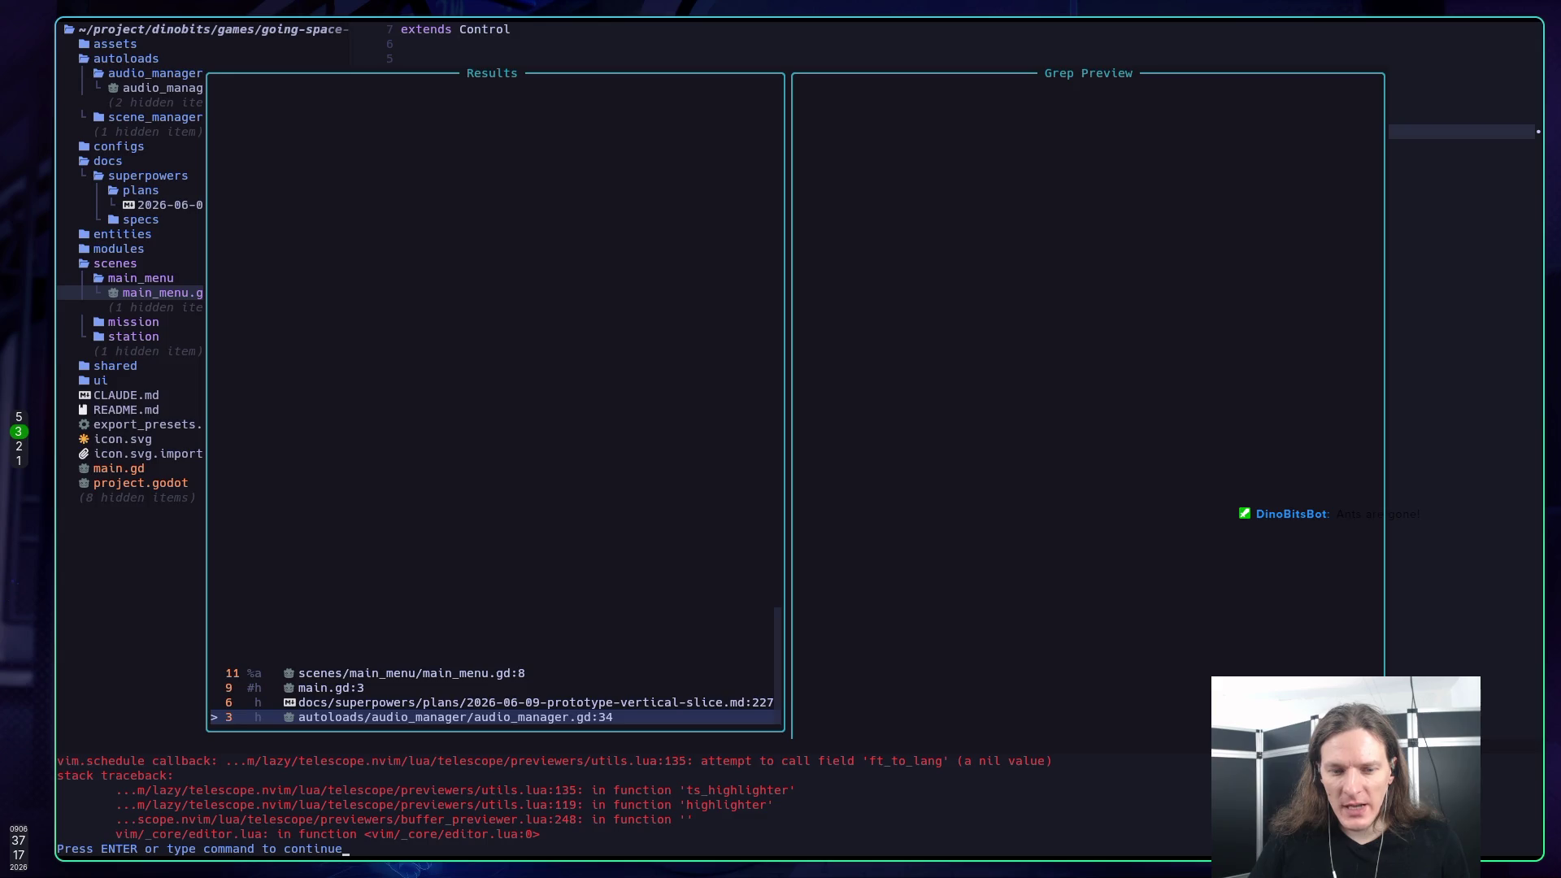
Step: Pick the vertical-slice plan from the buffers list, read to Step 6 Commit, then return to Godot
key("Up")
key("Up")
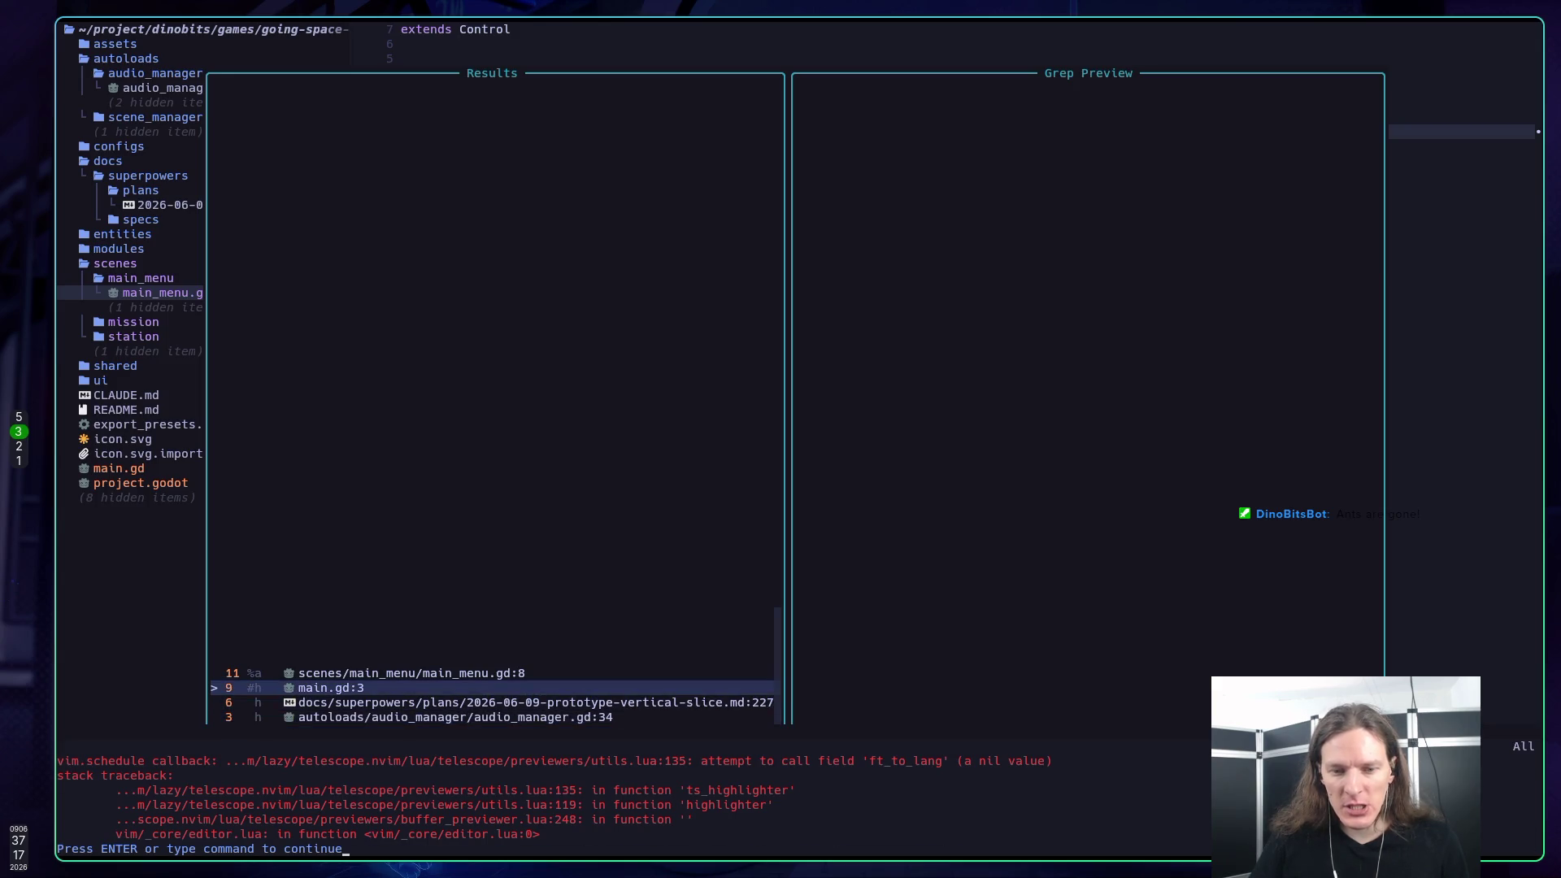
key("Down")
key("Down")
key("Up")
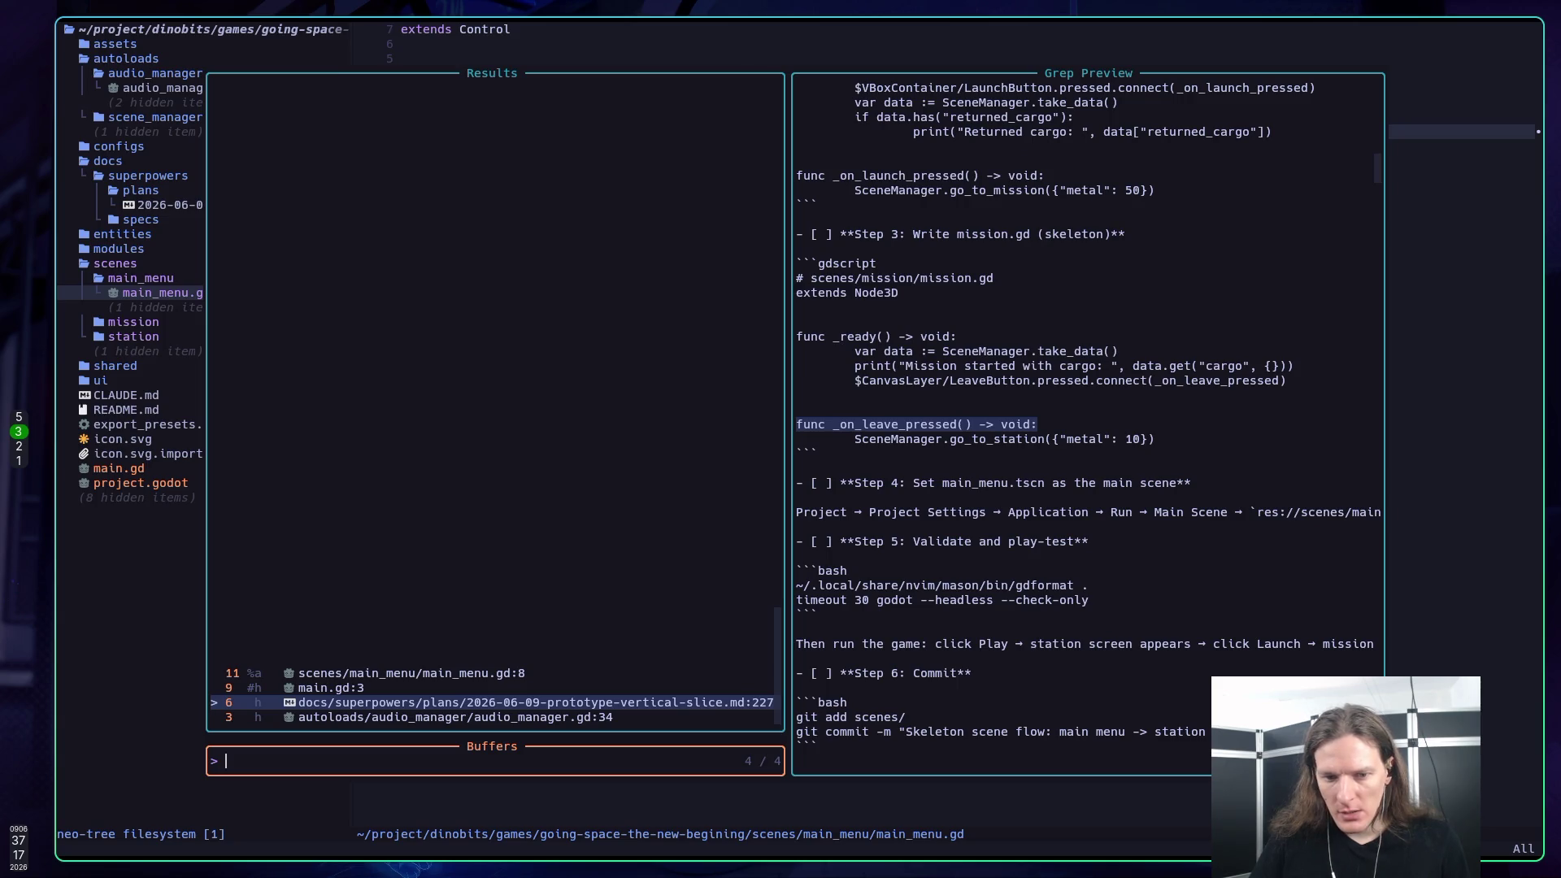
key("Return")
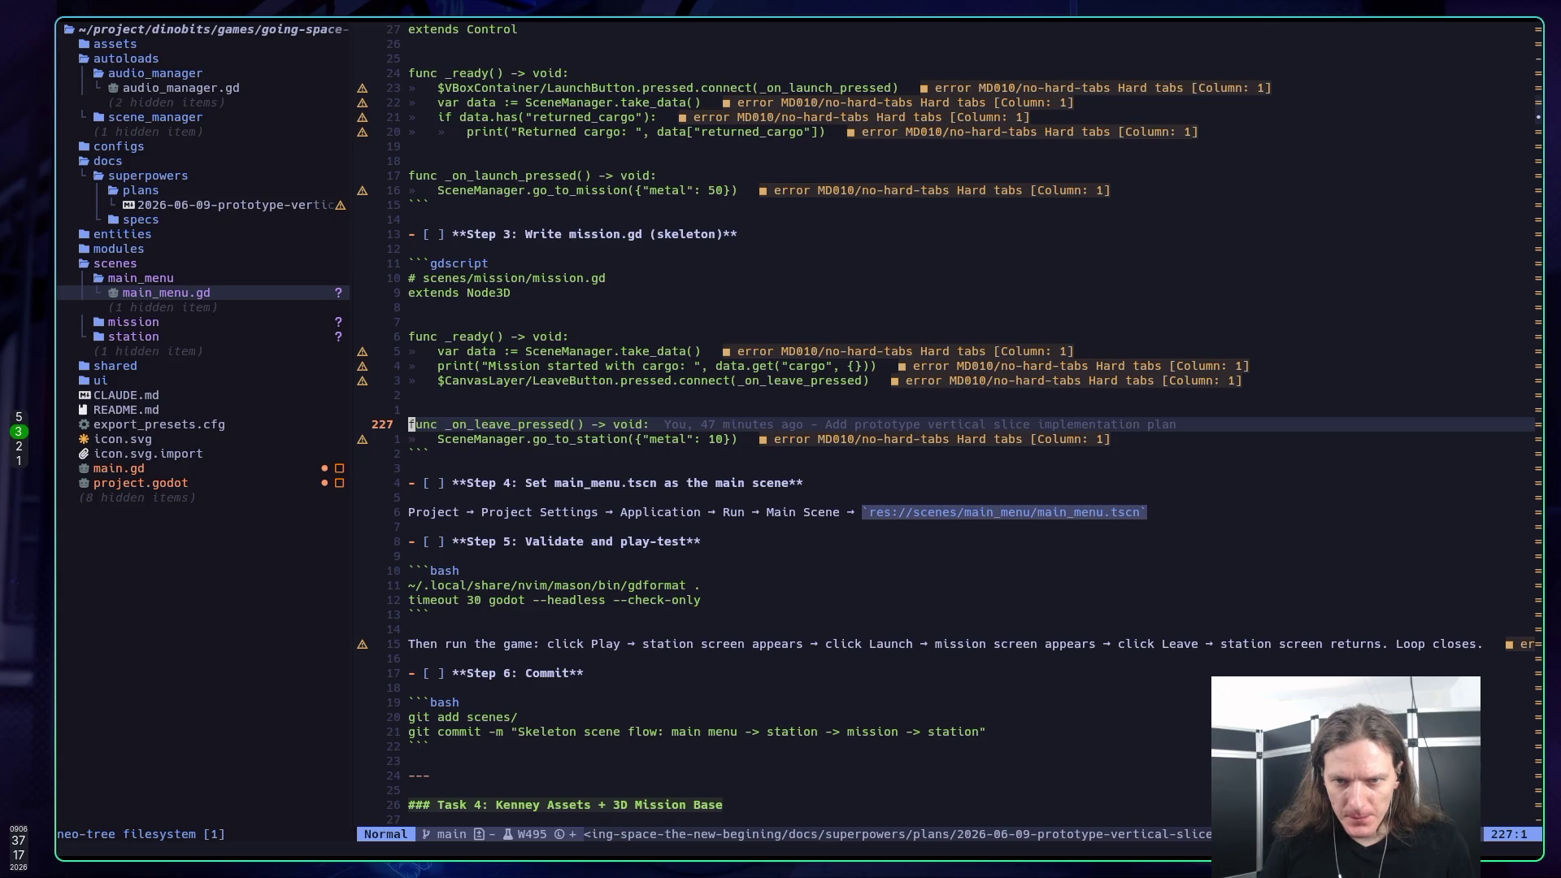
key("j")
key("j")
key("j")
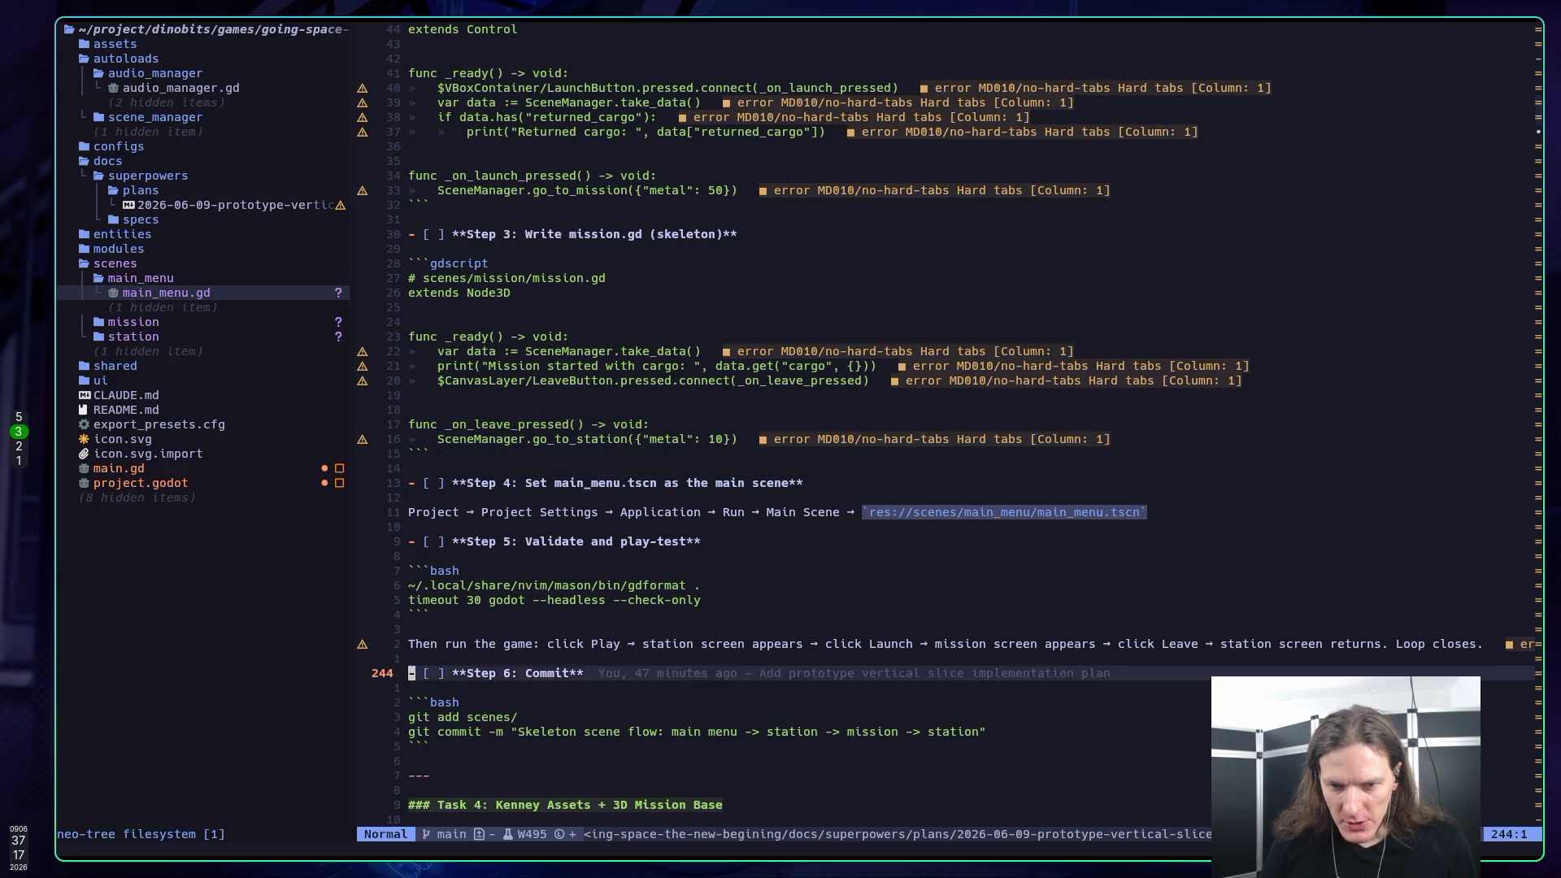
key("k")
key("k")
key("k")
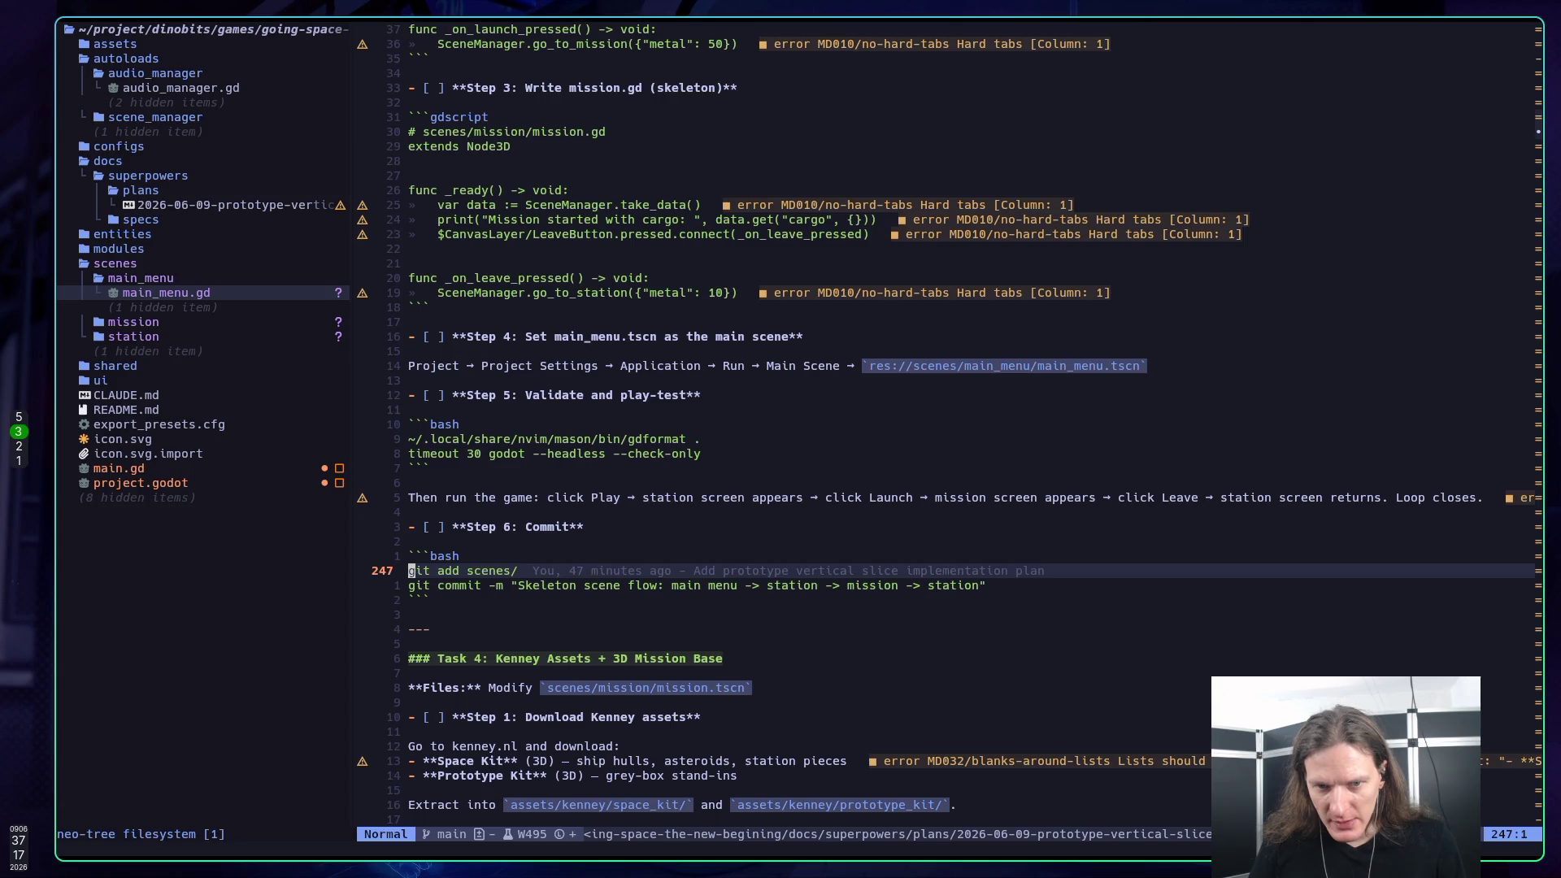
key("k")
key("j")
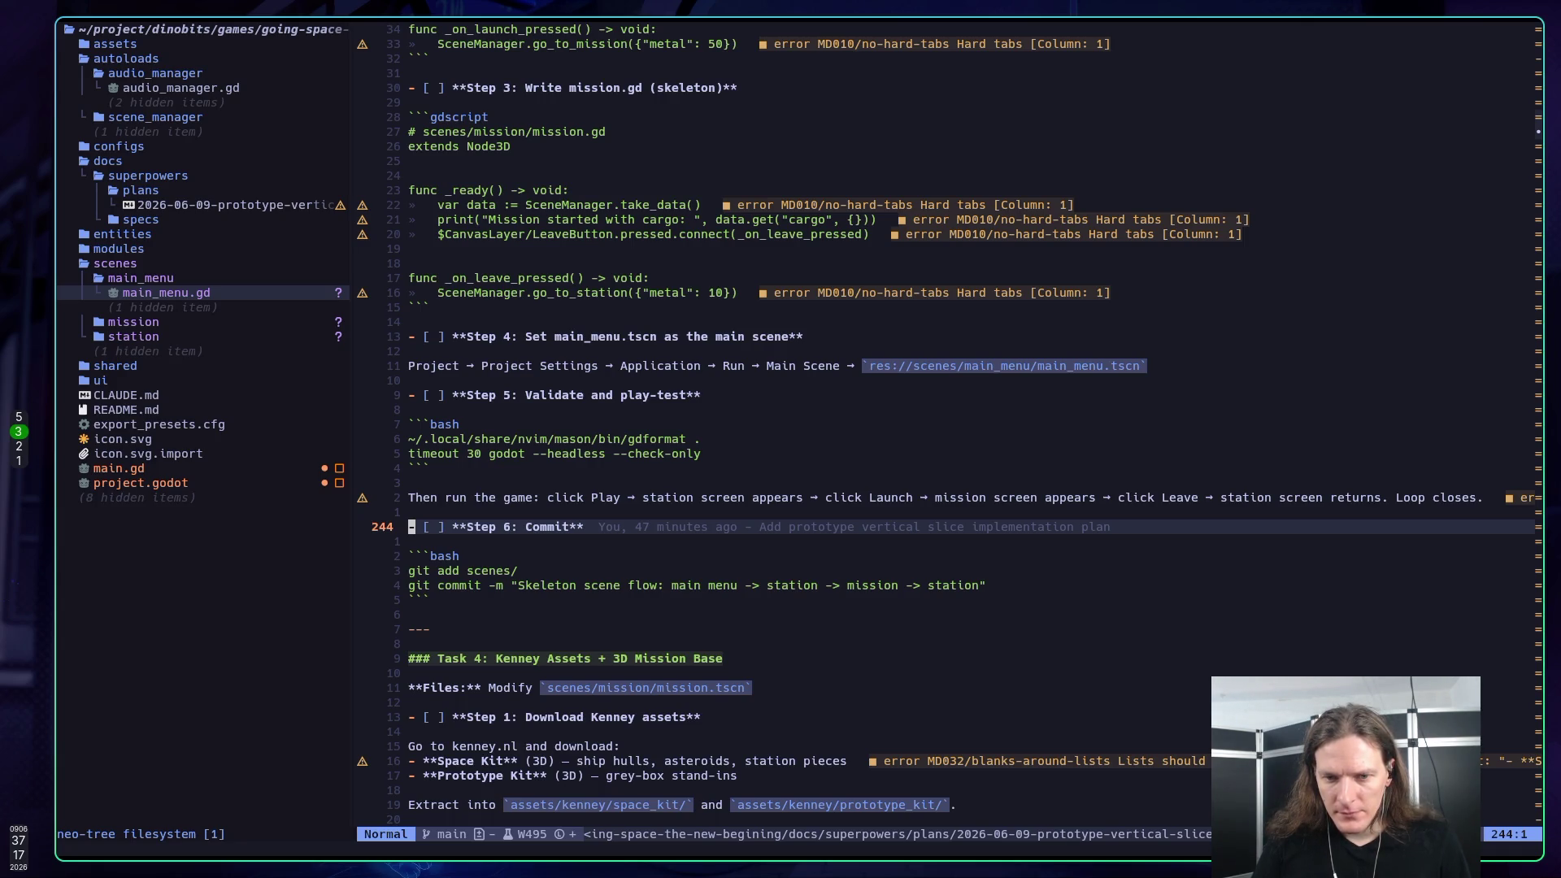
key("super+5")
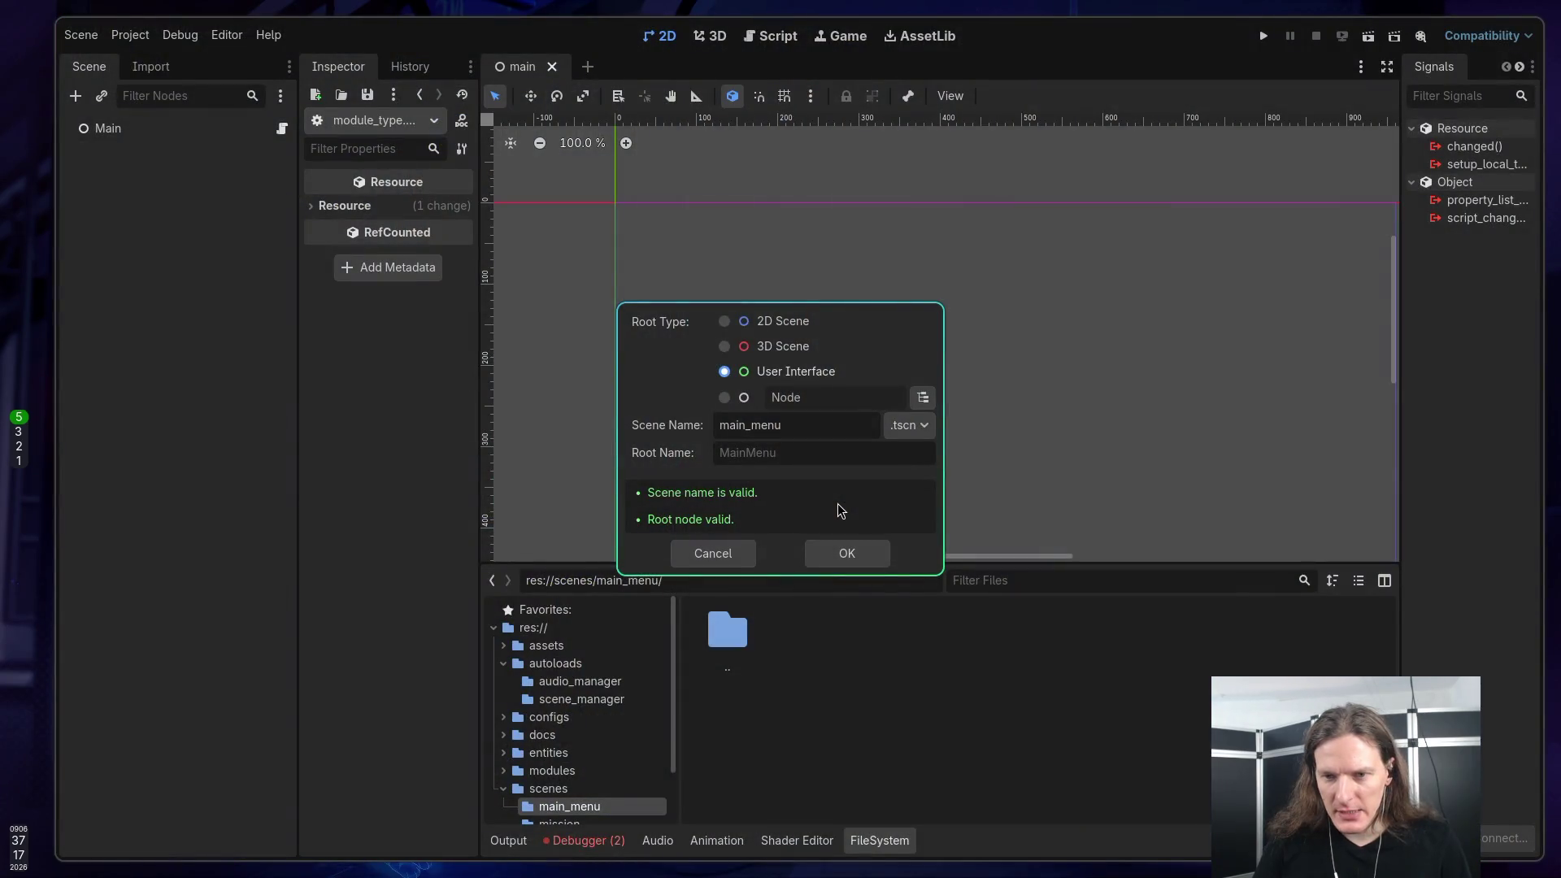
Step: Confirm the New Scene dialog with a User Interface root named main_menu, creating main_menu.tscn
key("super+2")
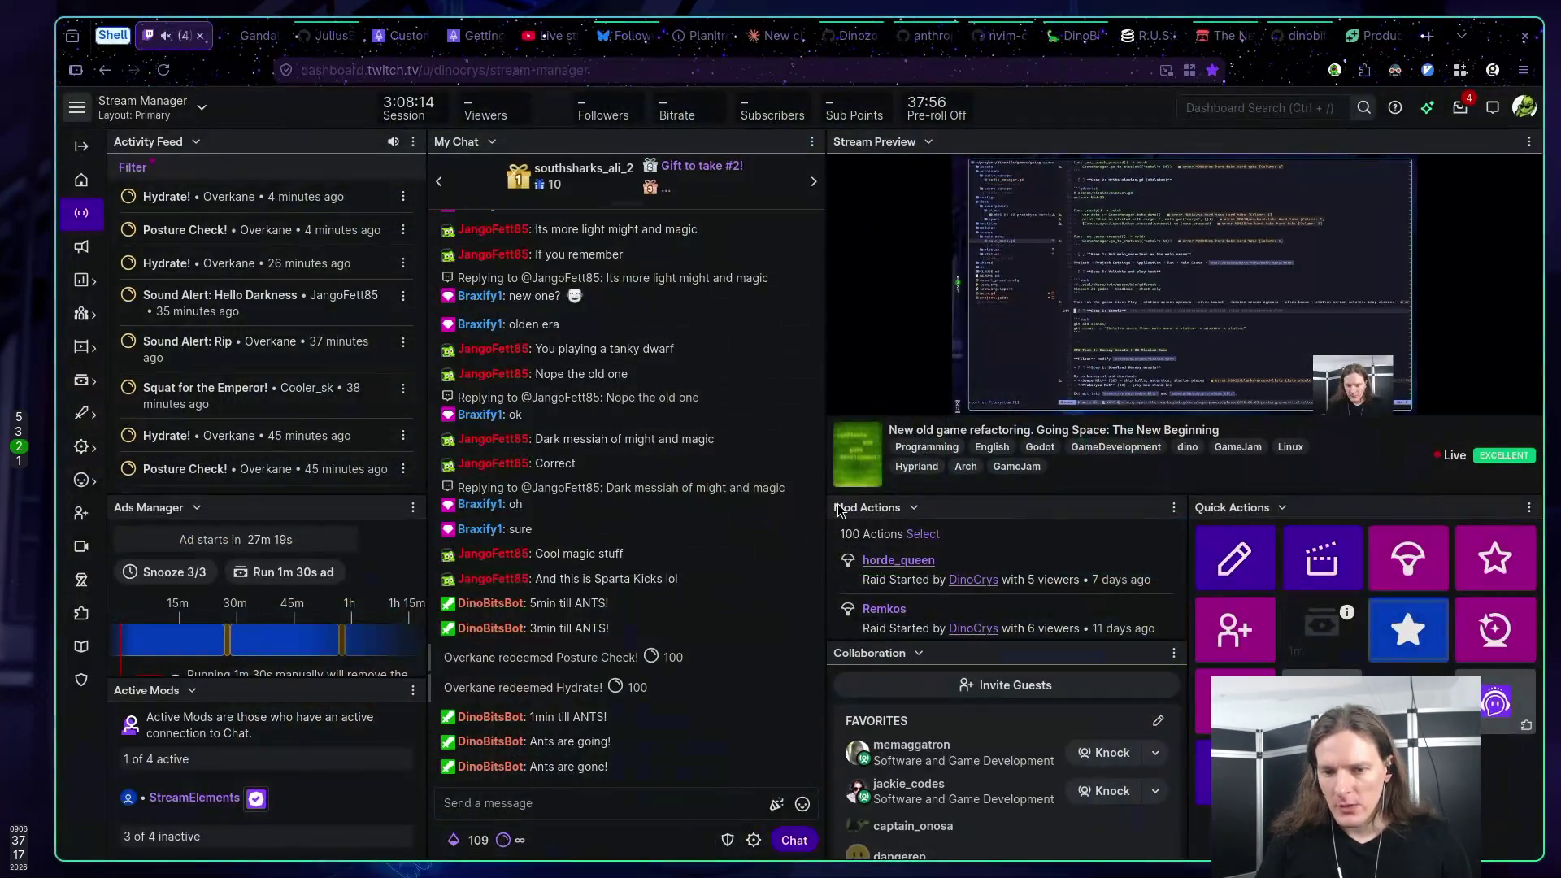
key("super+1")
key("super+3")
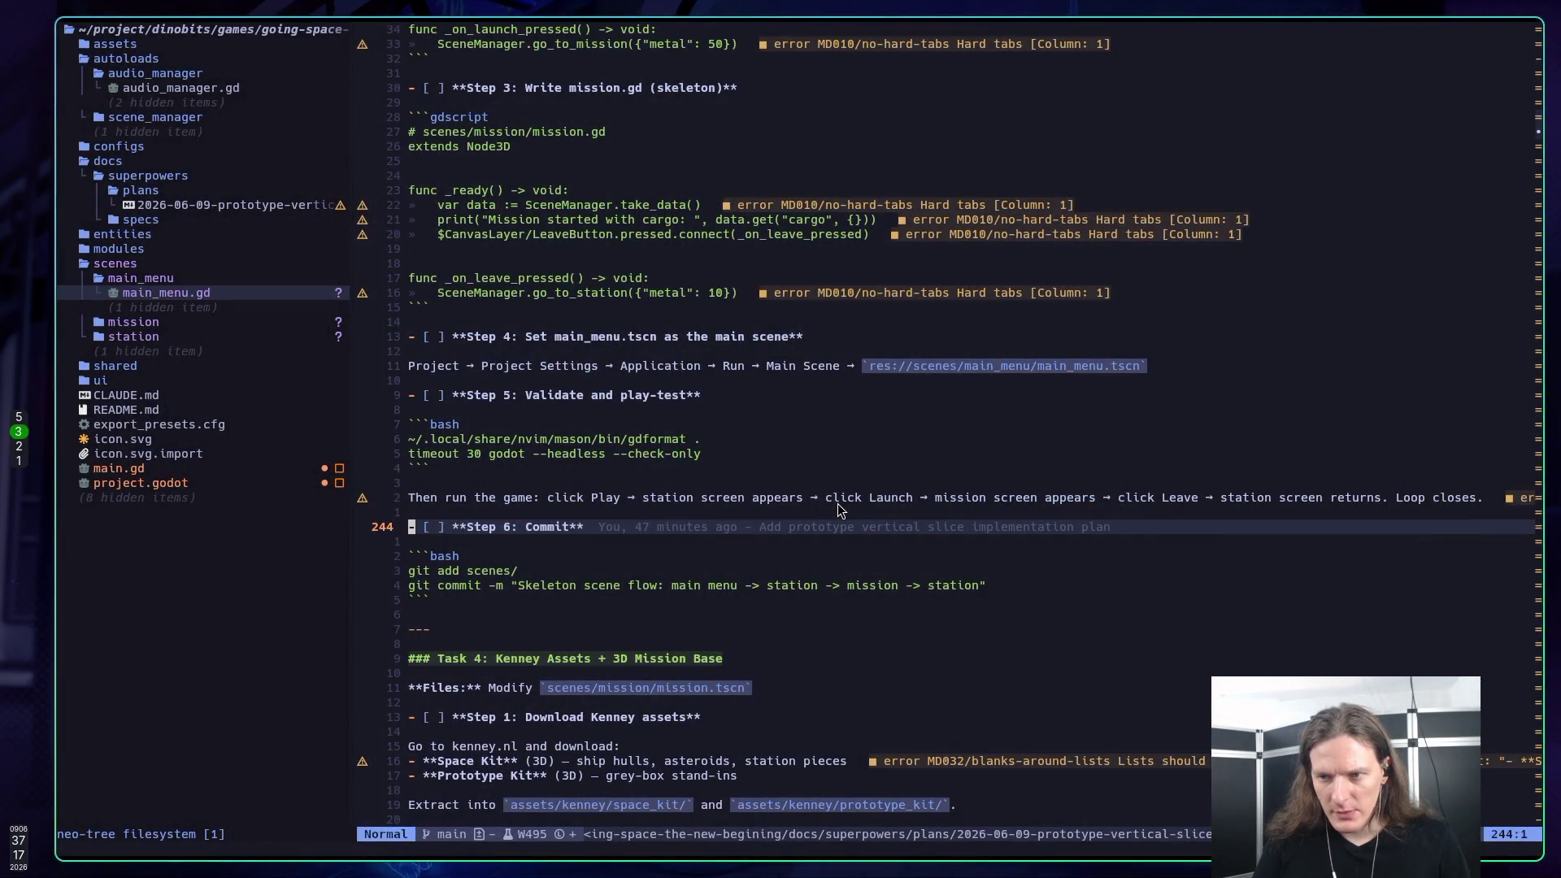
key("super+5")
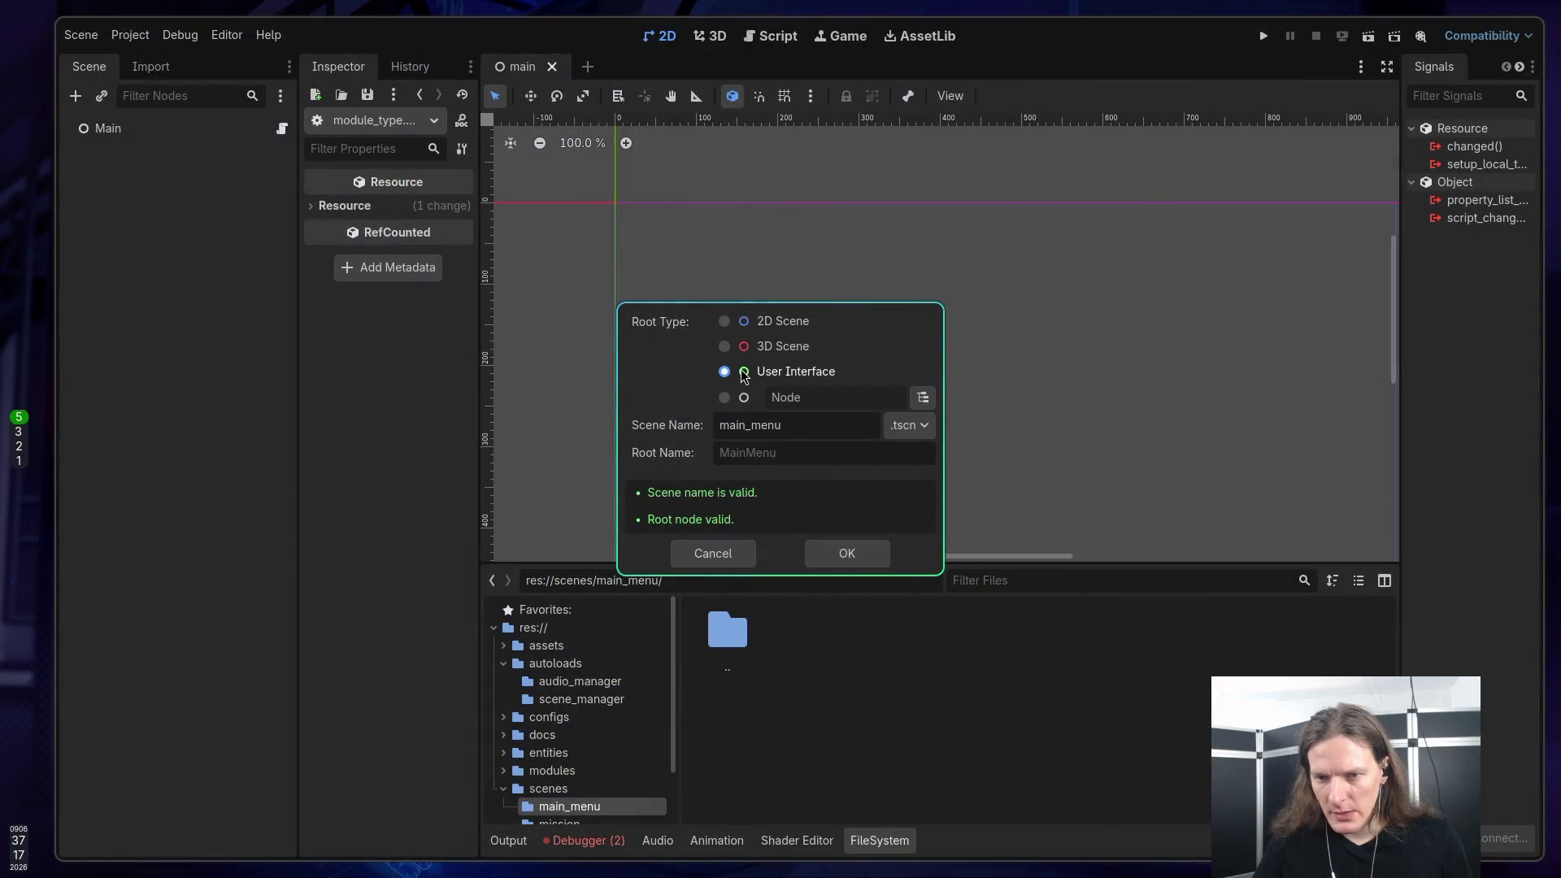
left_click(846, 554)
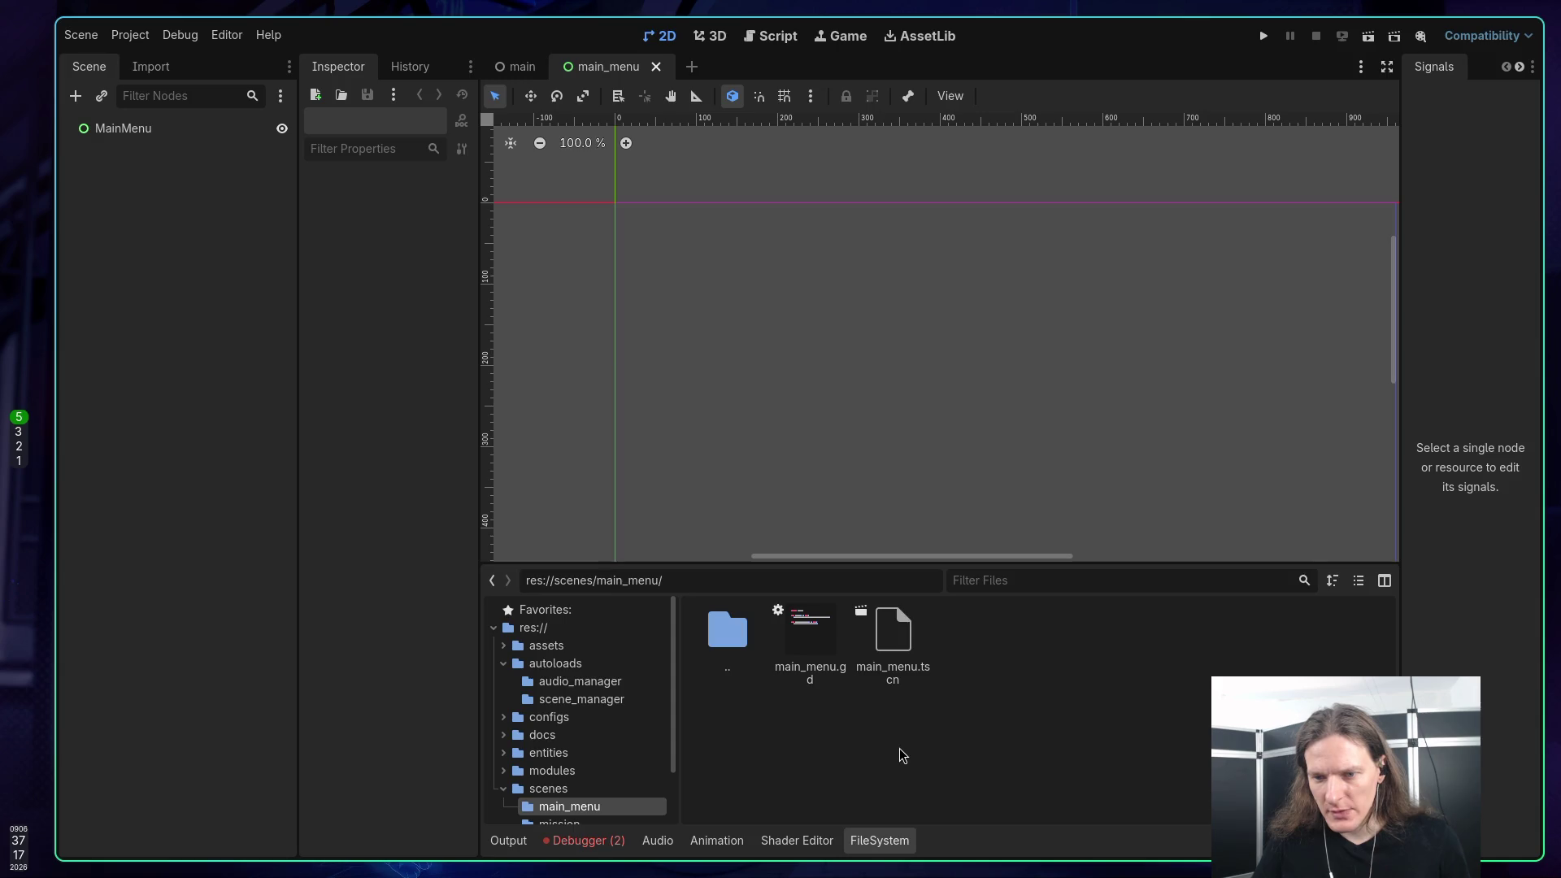
Step: Attach main_menu.gd to the MainMenu root, save and run the scene, which fails with a null-instance 'pressed' error
left_click(897, 662)
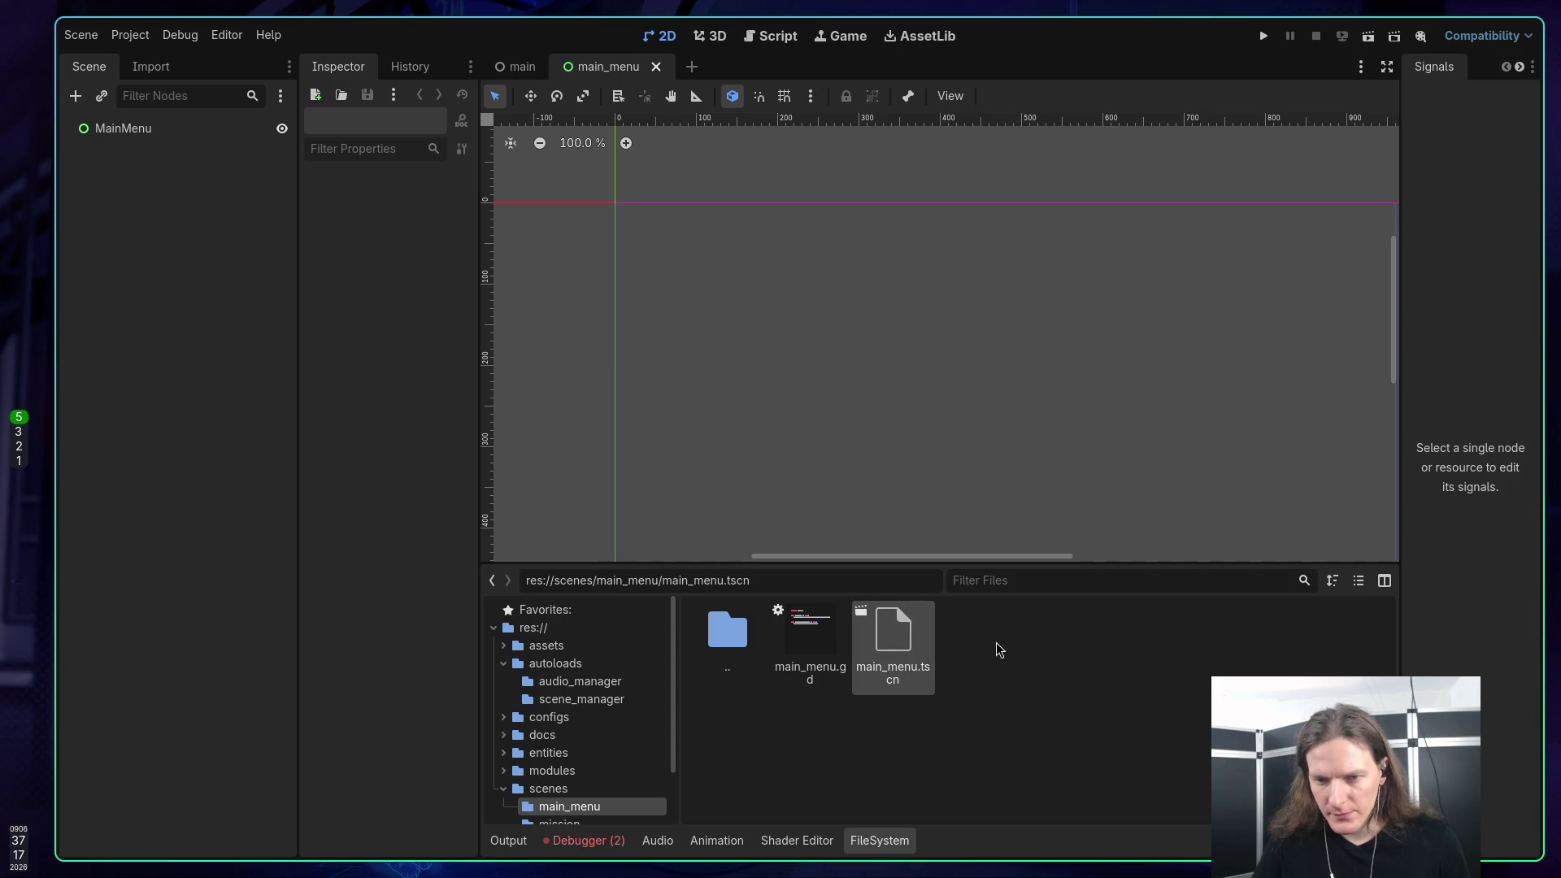
mouse_move(810, 639)
left_mouse_down()
mouse_move(355, 511)
mouse_move(70, 72)
mouse_move(155, 130)
left_mouse_up()
key("ctrl+s")
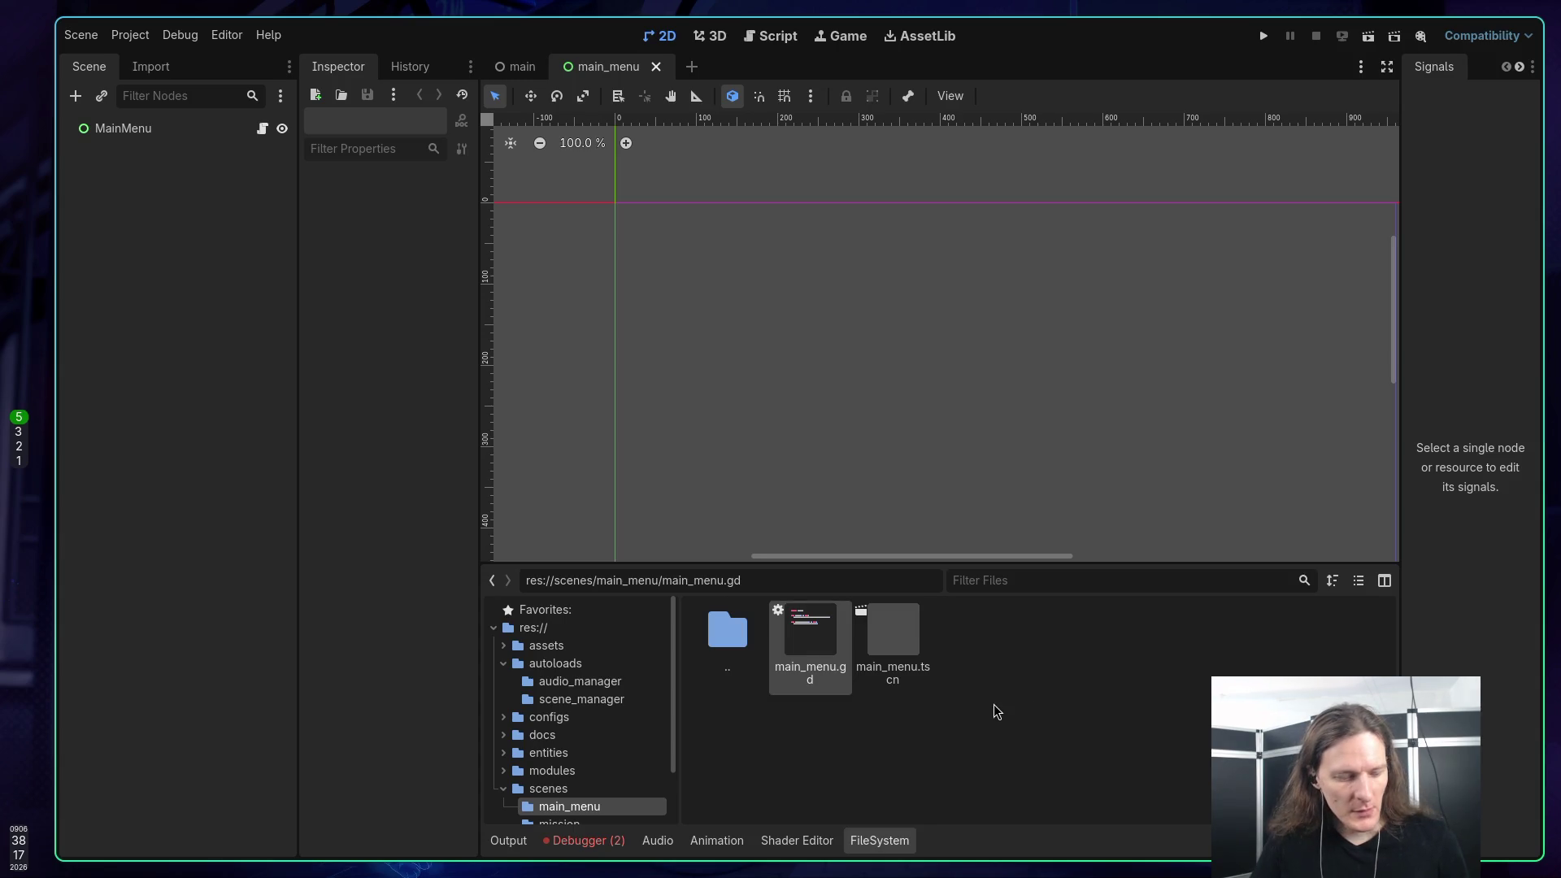
key("F6")
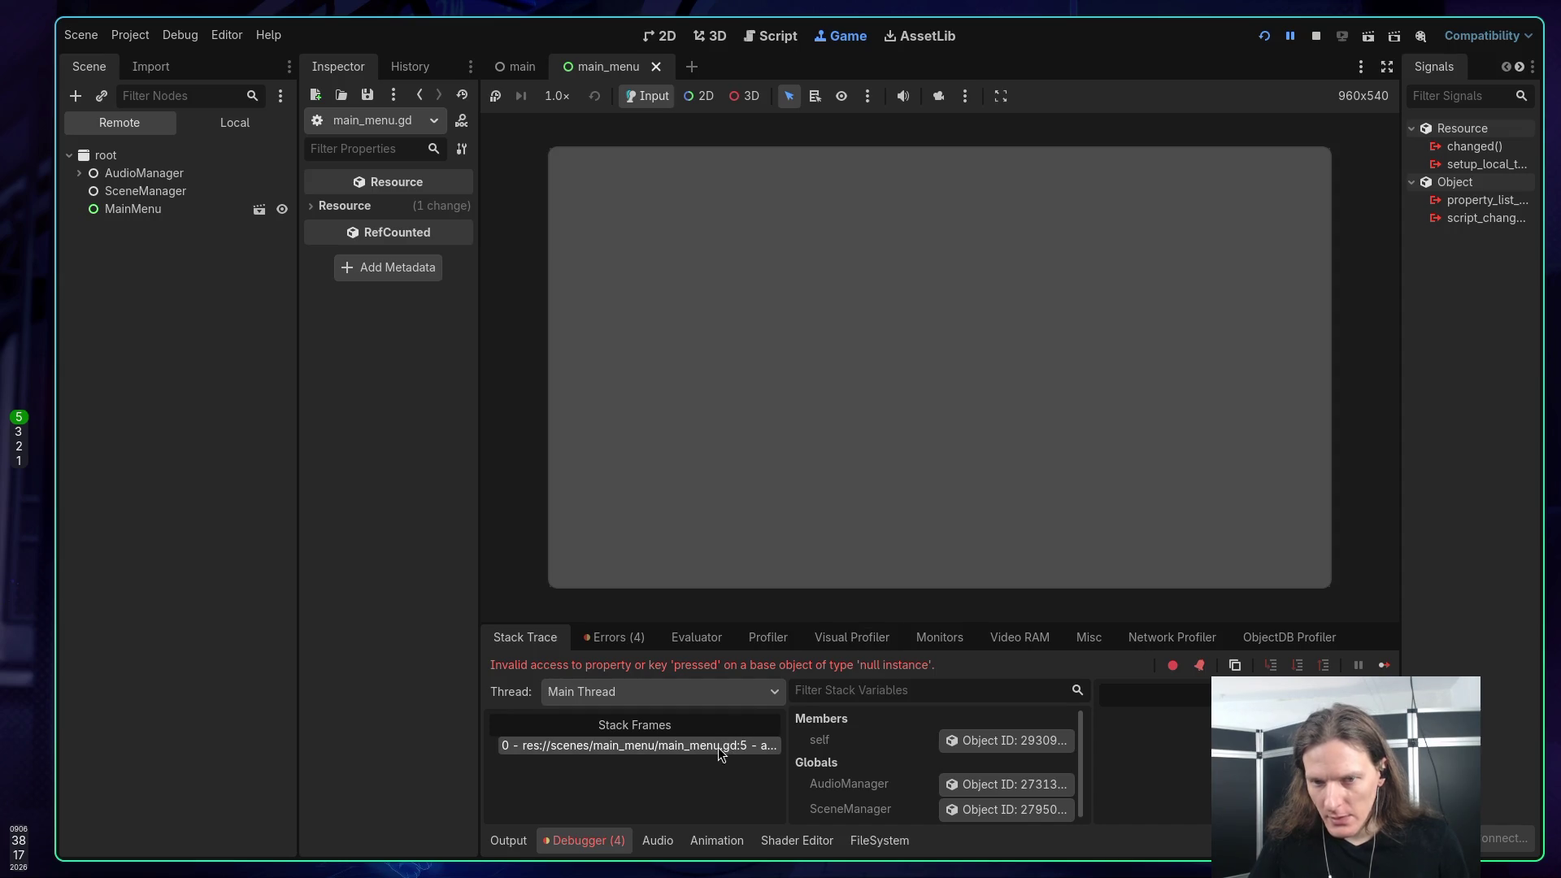
key("super+2")
key("super+3")
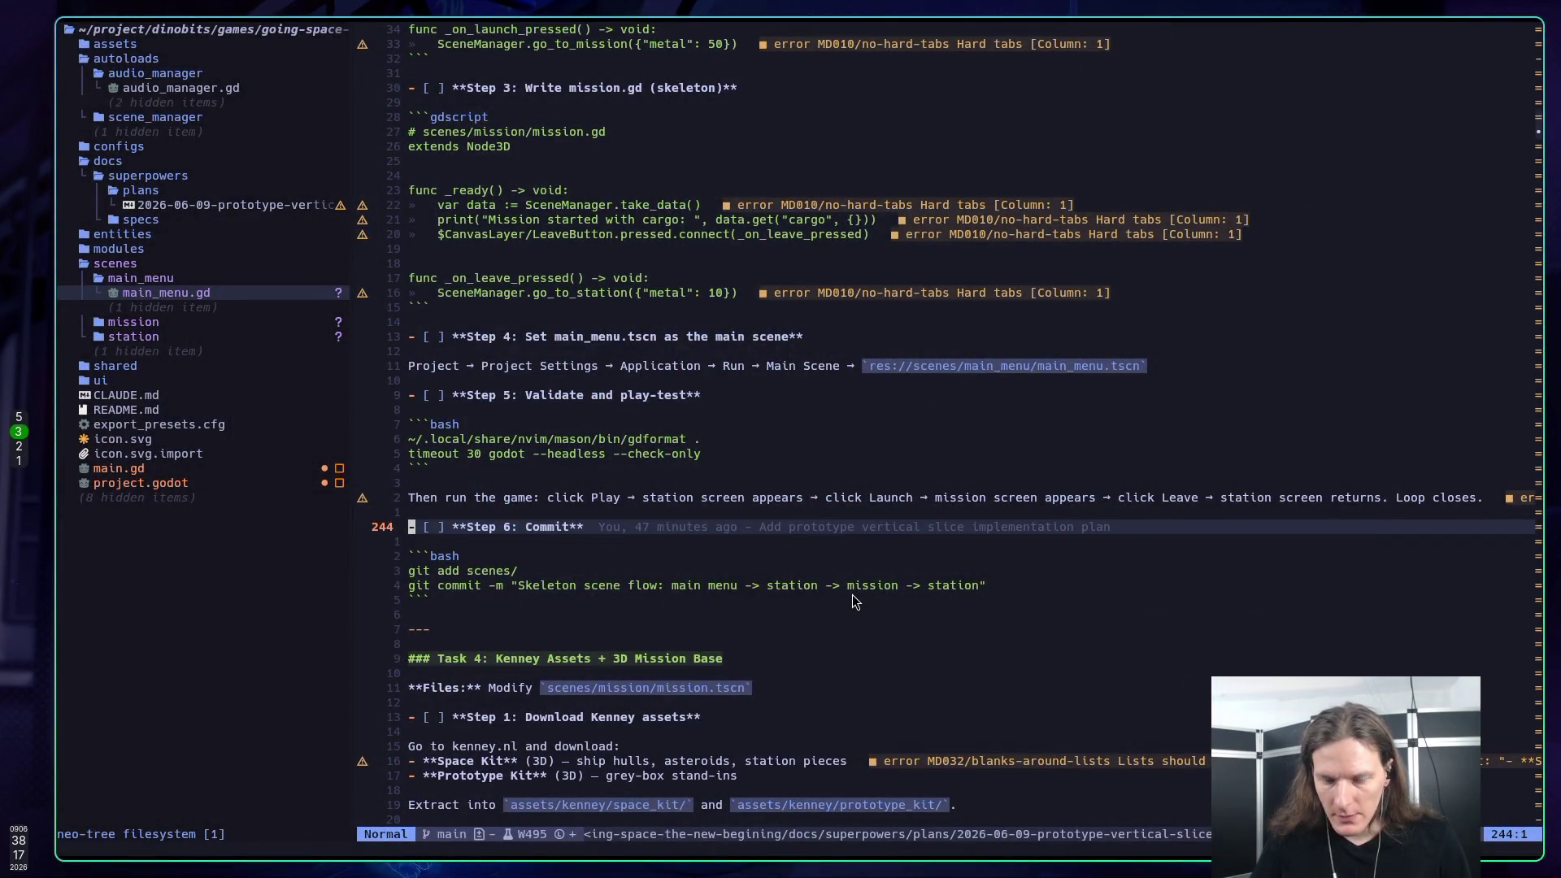
key("ctrl+backslash")
Step: Tidy the blank lines in main_menu.gd and save it at 9 lines, 155 bytes
key("Escape")
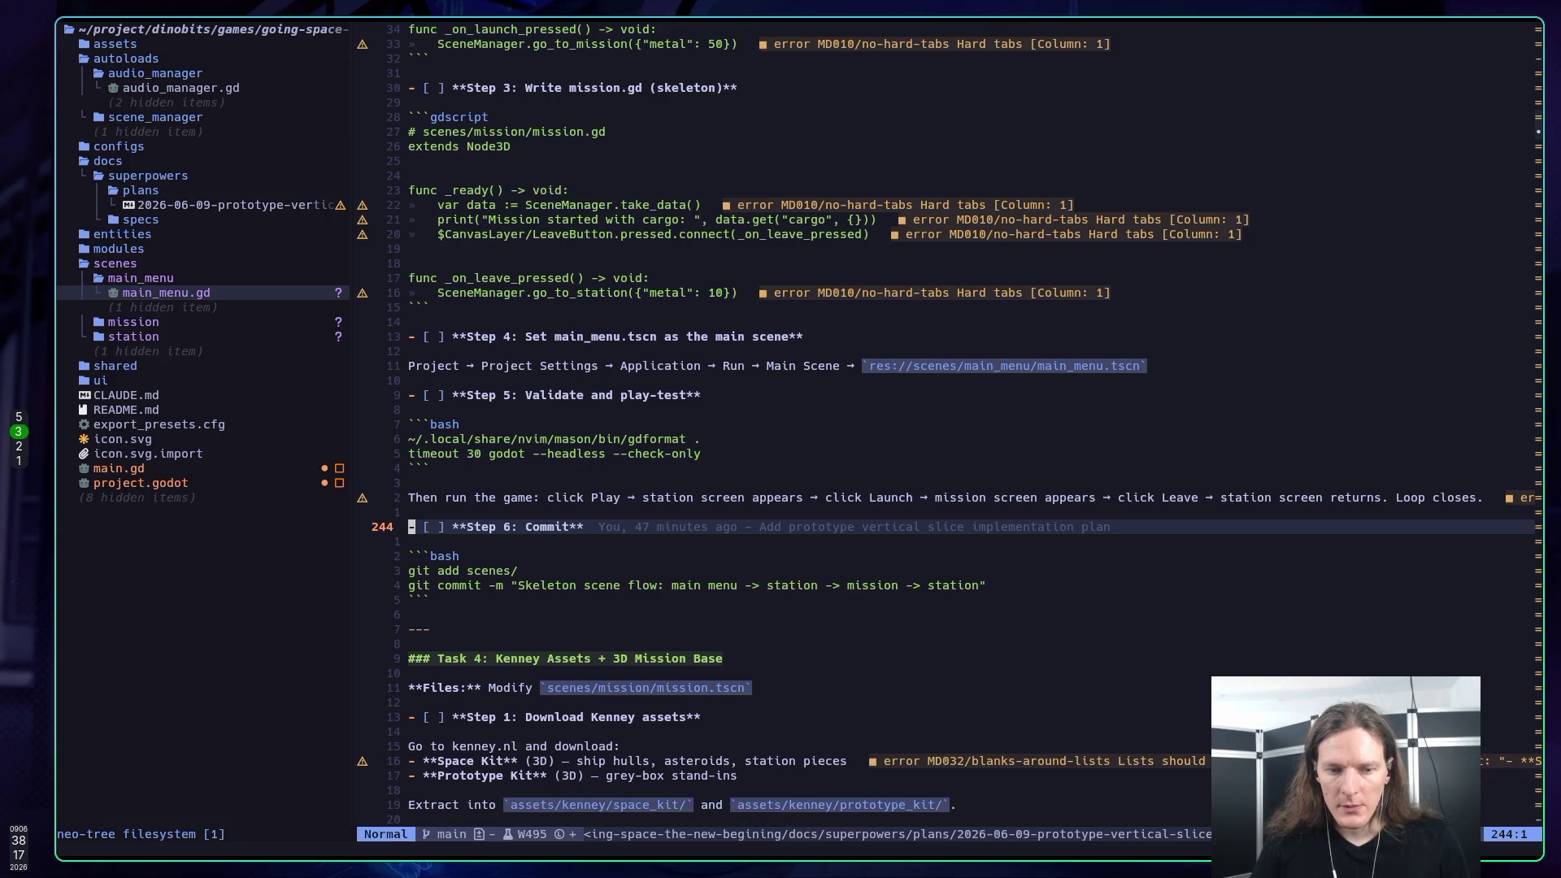
key("ctrl+o")
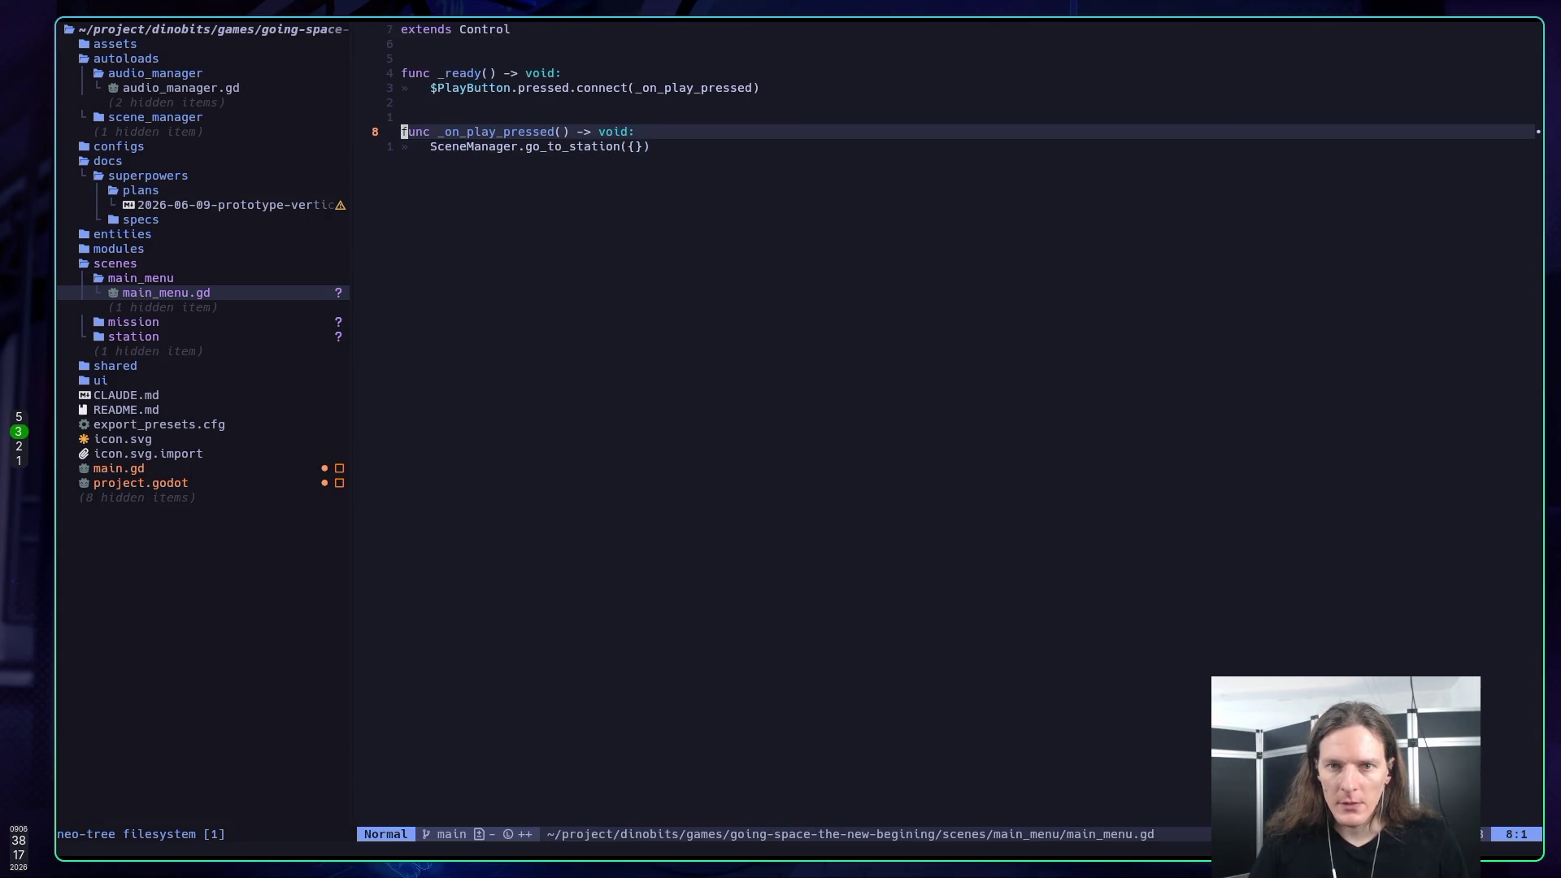
key("j")
key("k")
key("shift+o")
key("Escape")
type(":w")
key("Return")
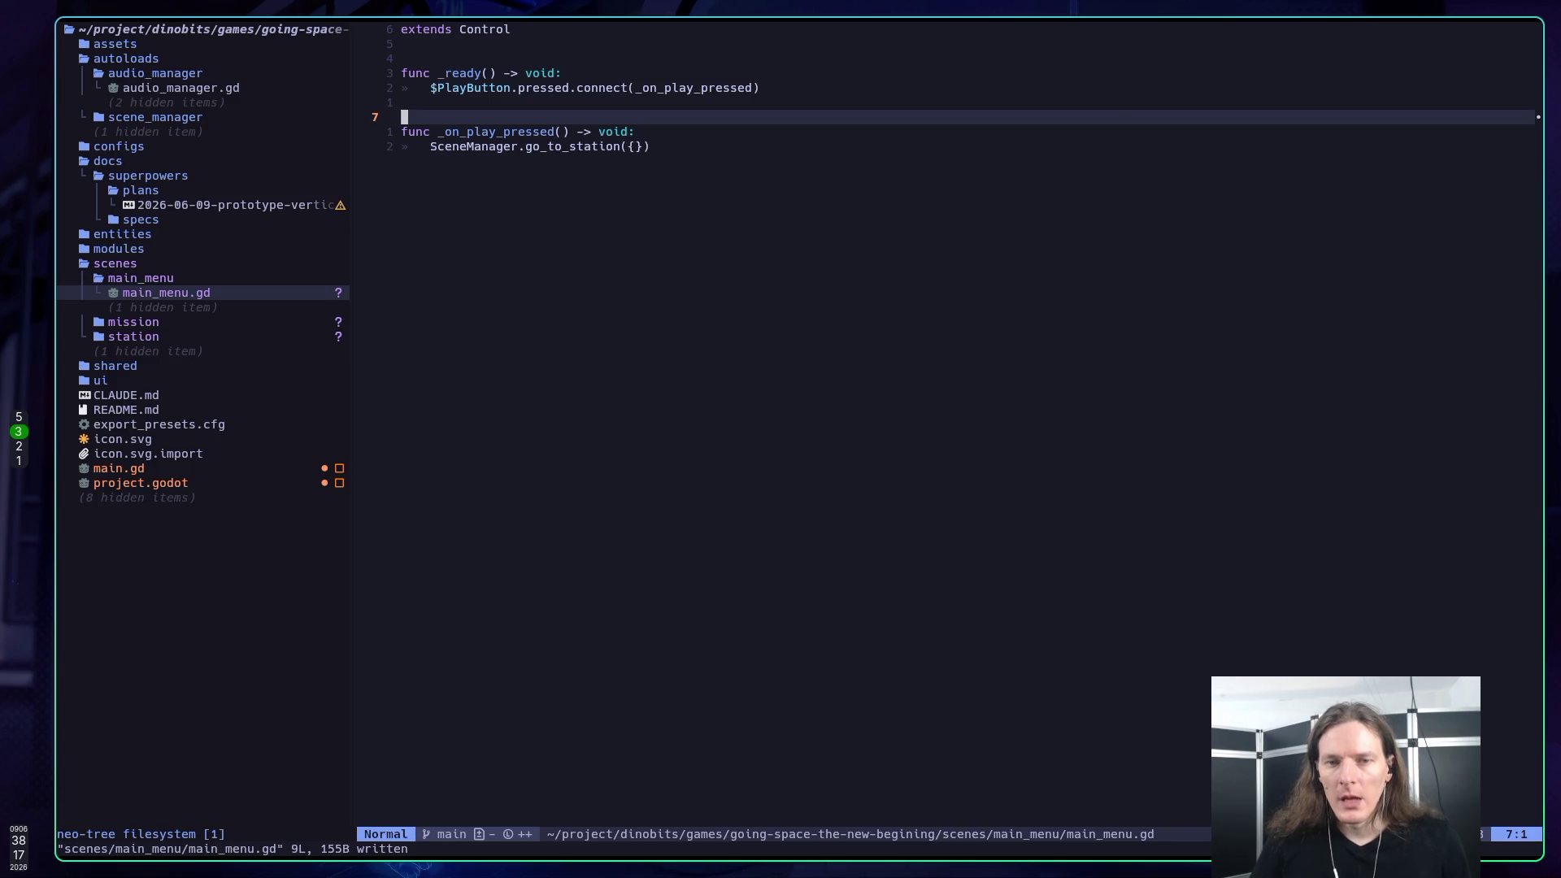
key("super+5")
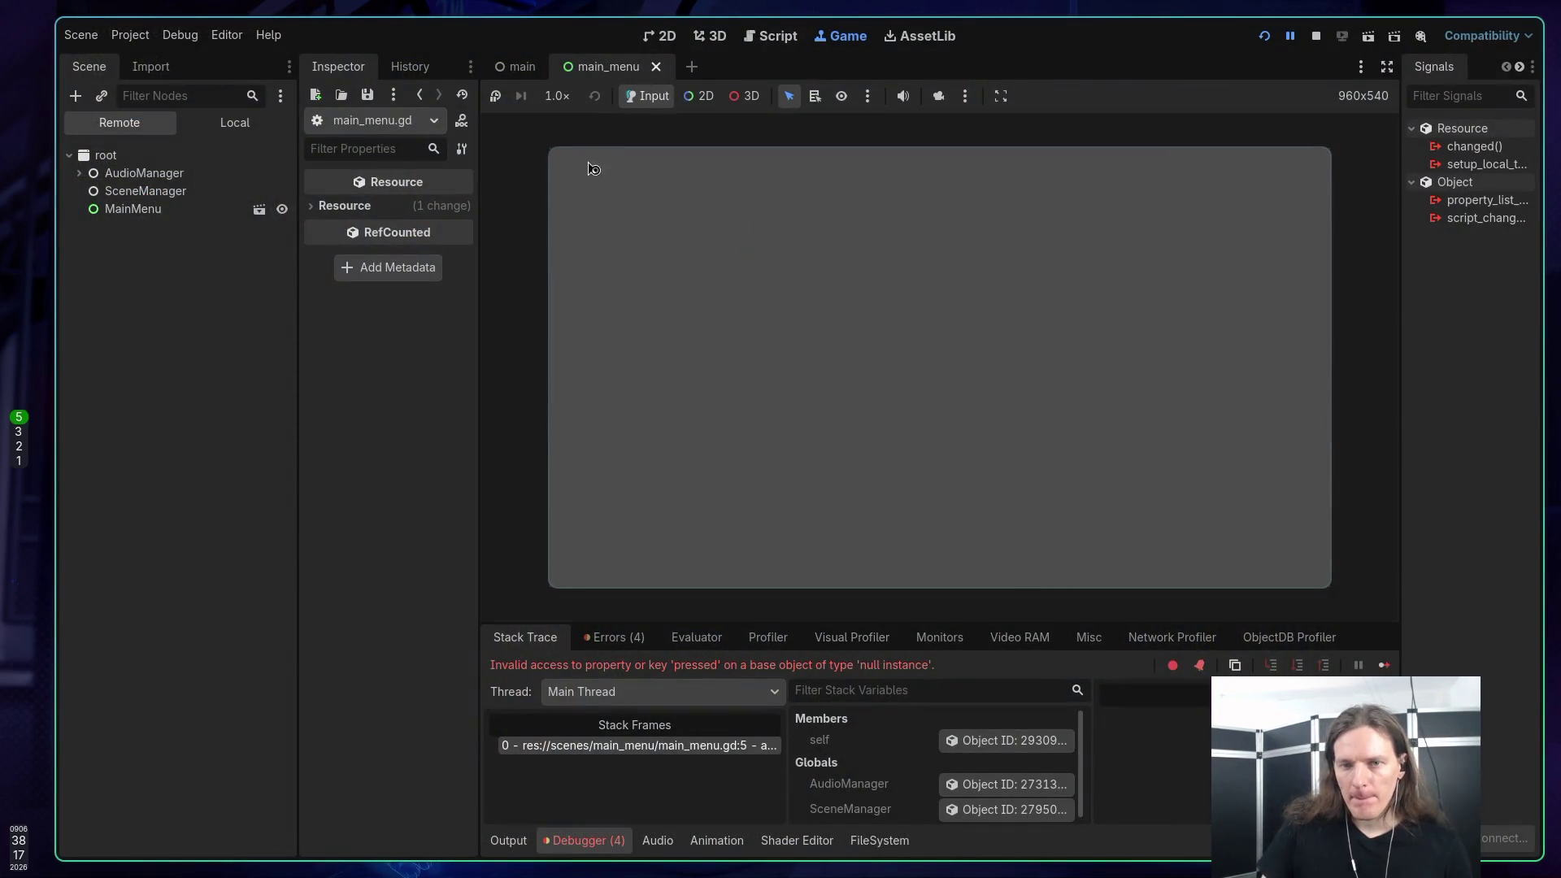
Step: Stop the running game and add a Button child named PlayButton under MainMenu, saving the scene
left_click(1317, 37)
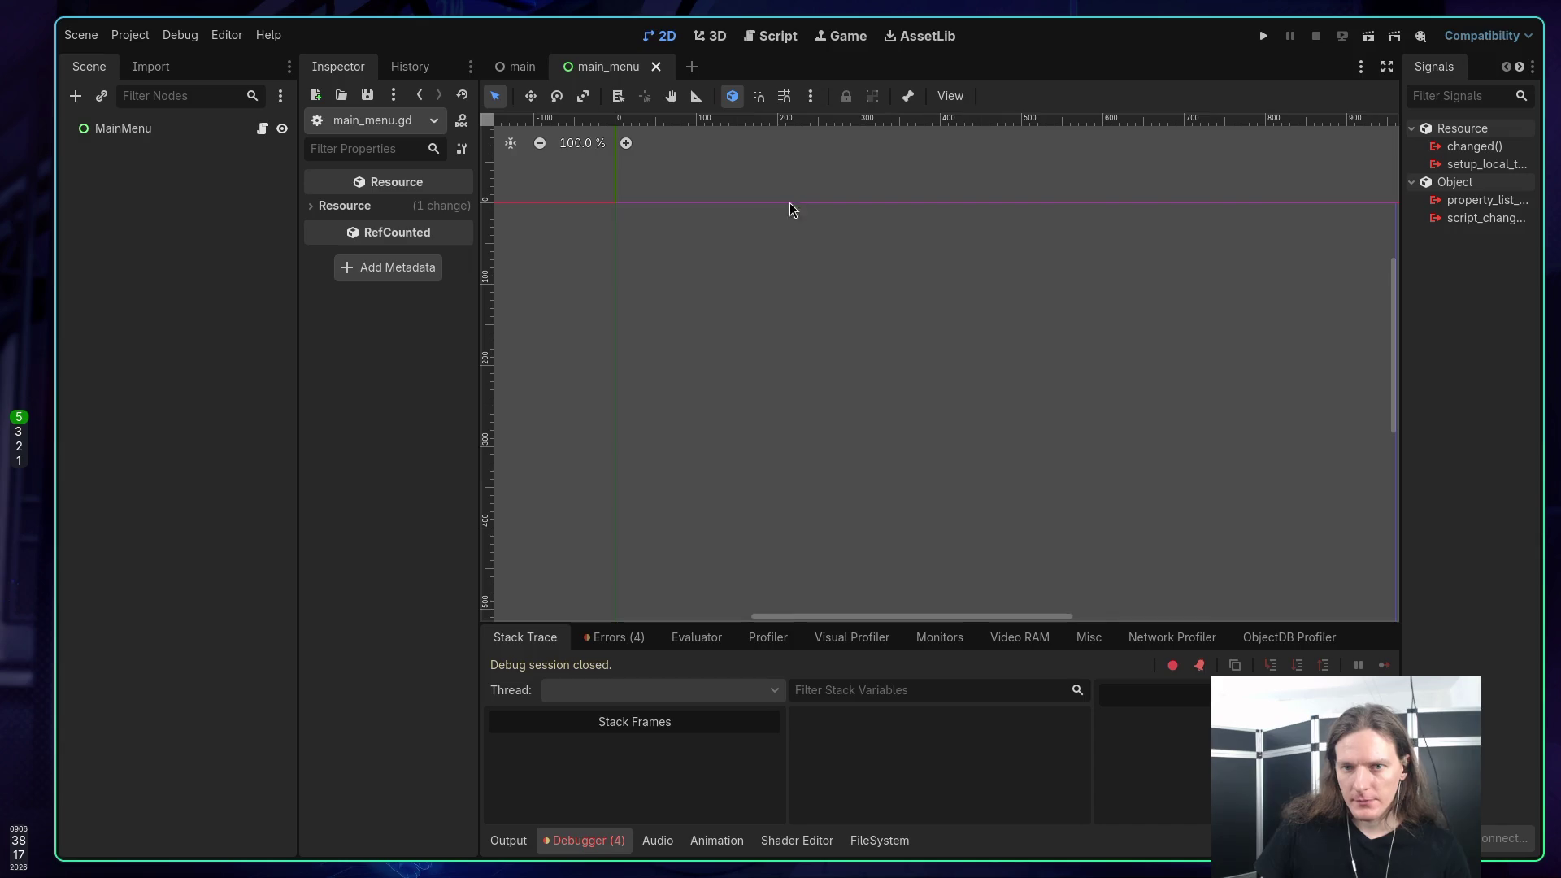
right_click(140, 135)
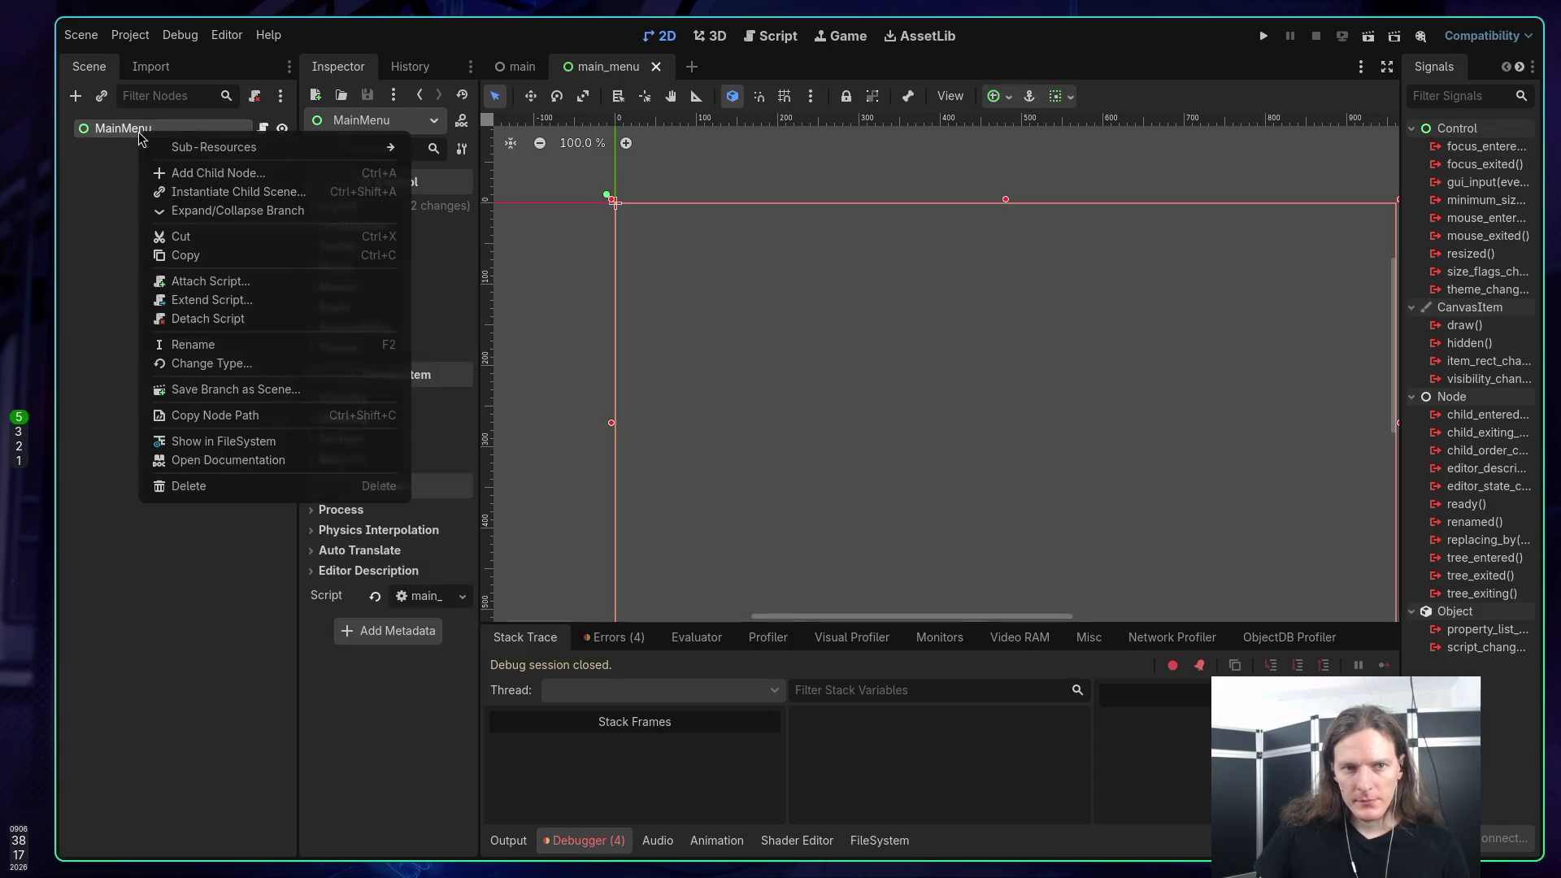
left_click(179, 173)
type("bu")
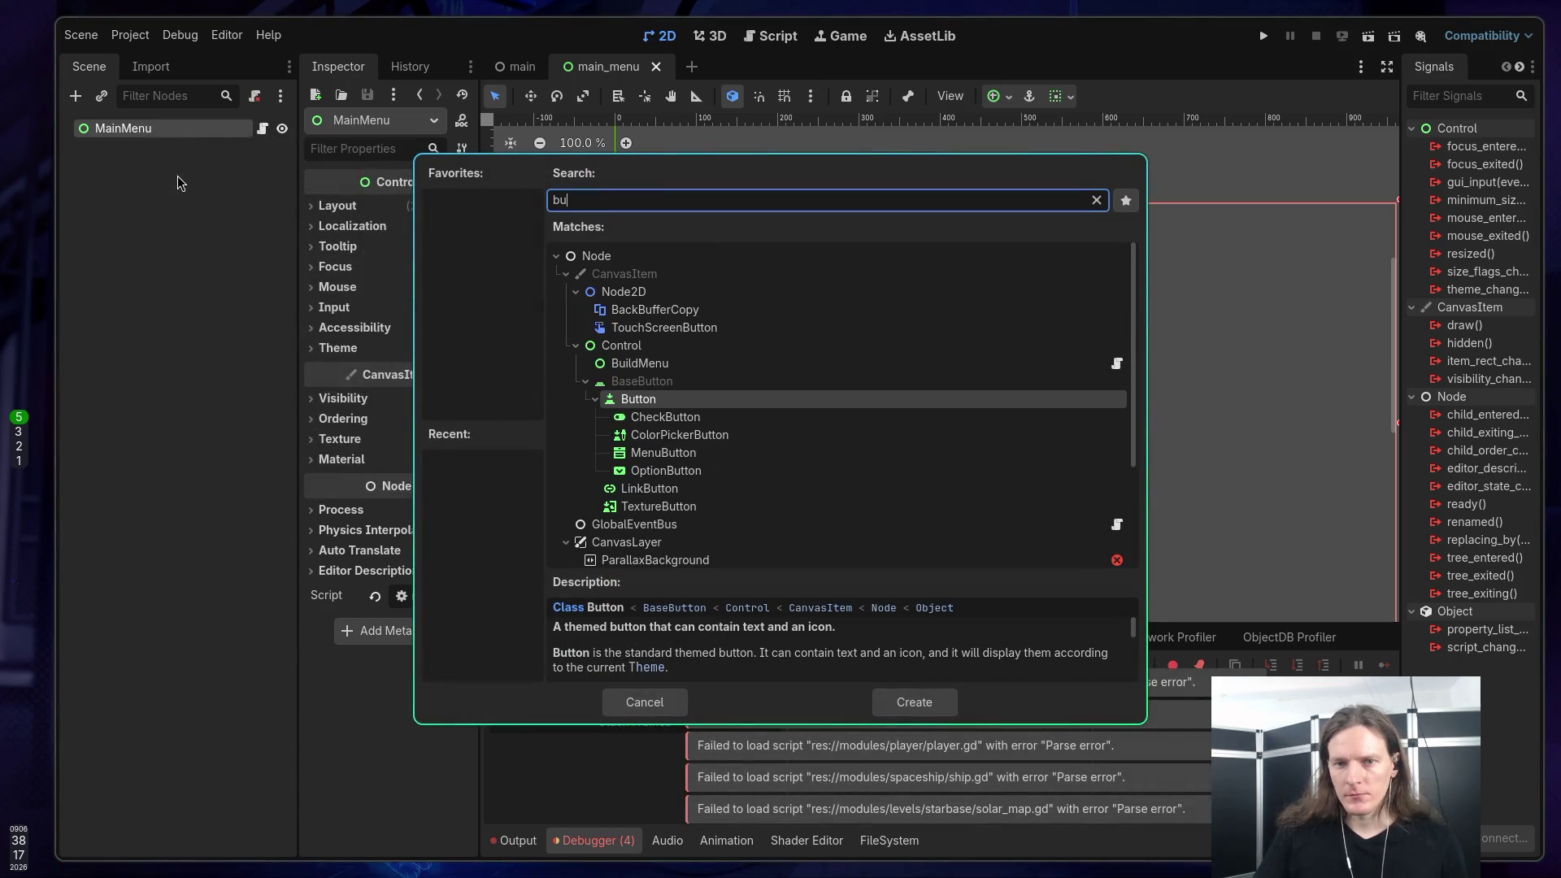
key("Return")
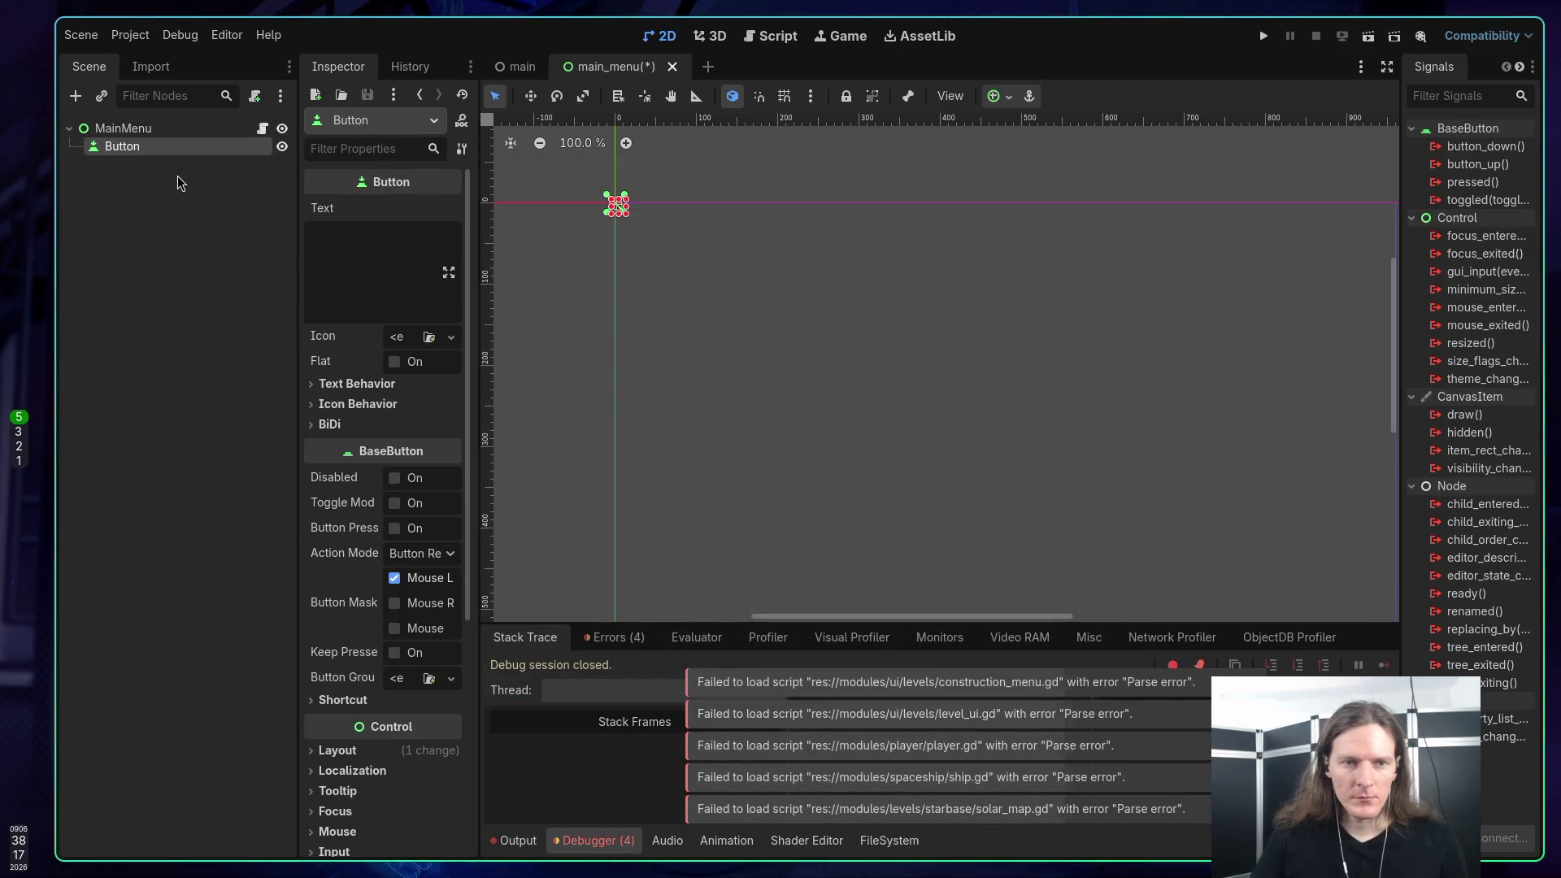
key("F2")
type("Play")
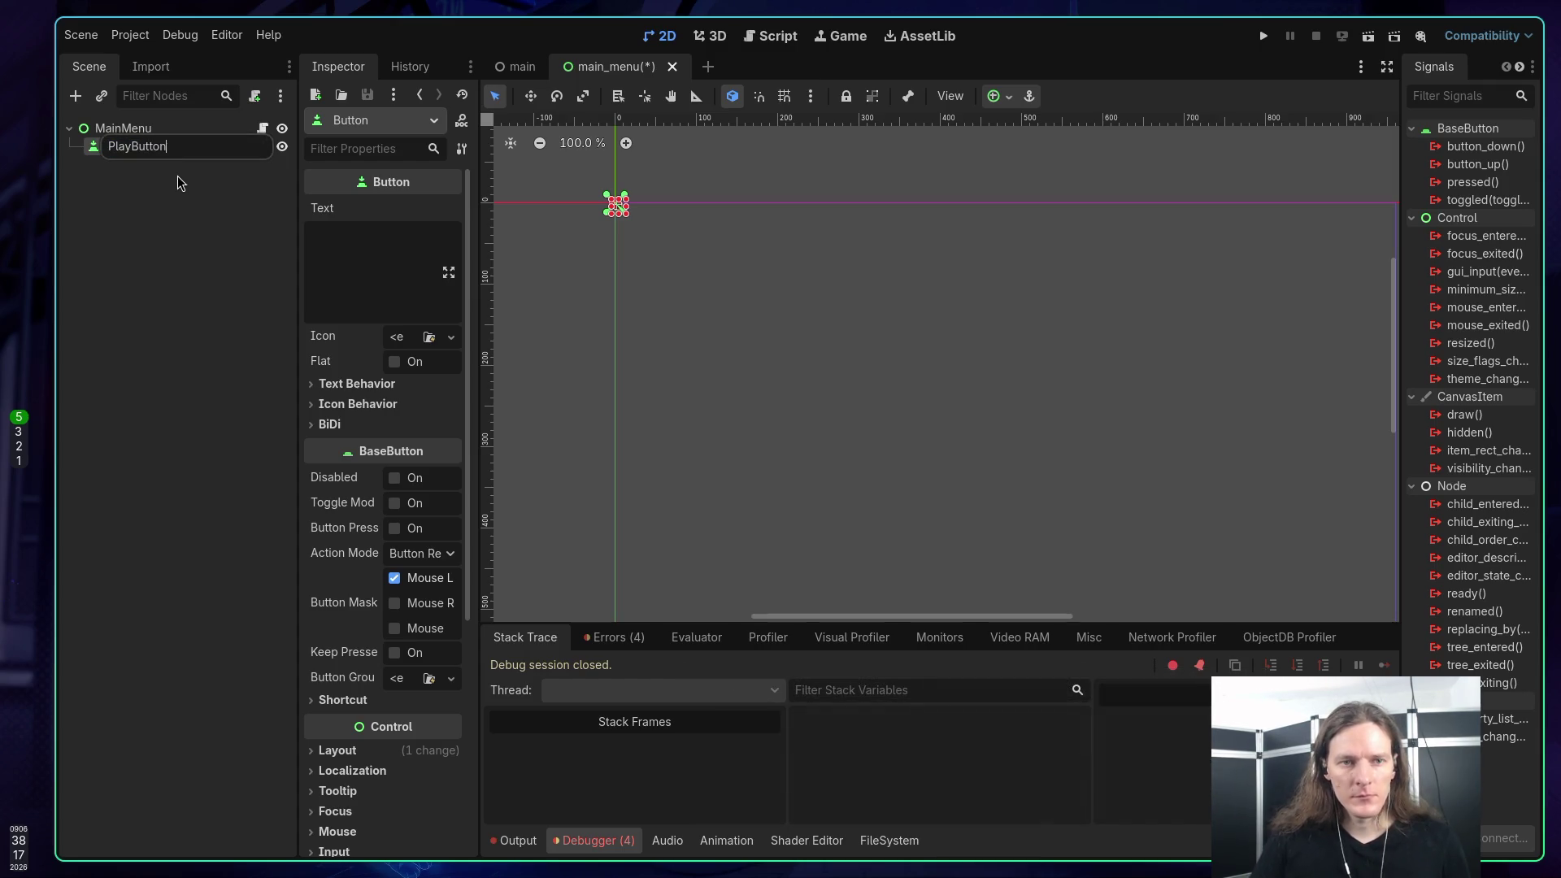
key("Return")
key("ctrl+s")
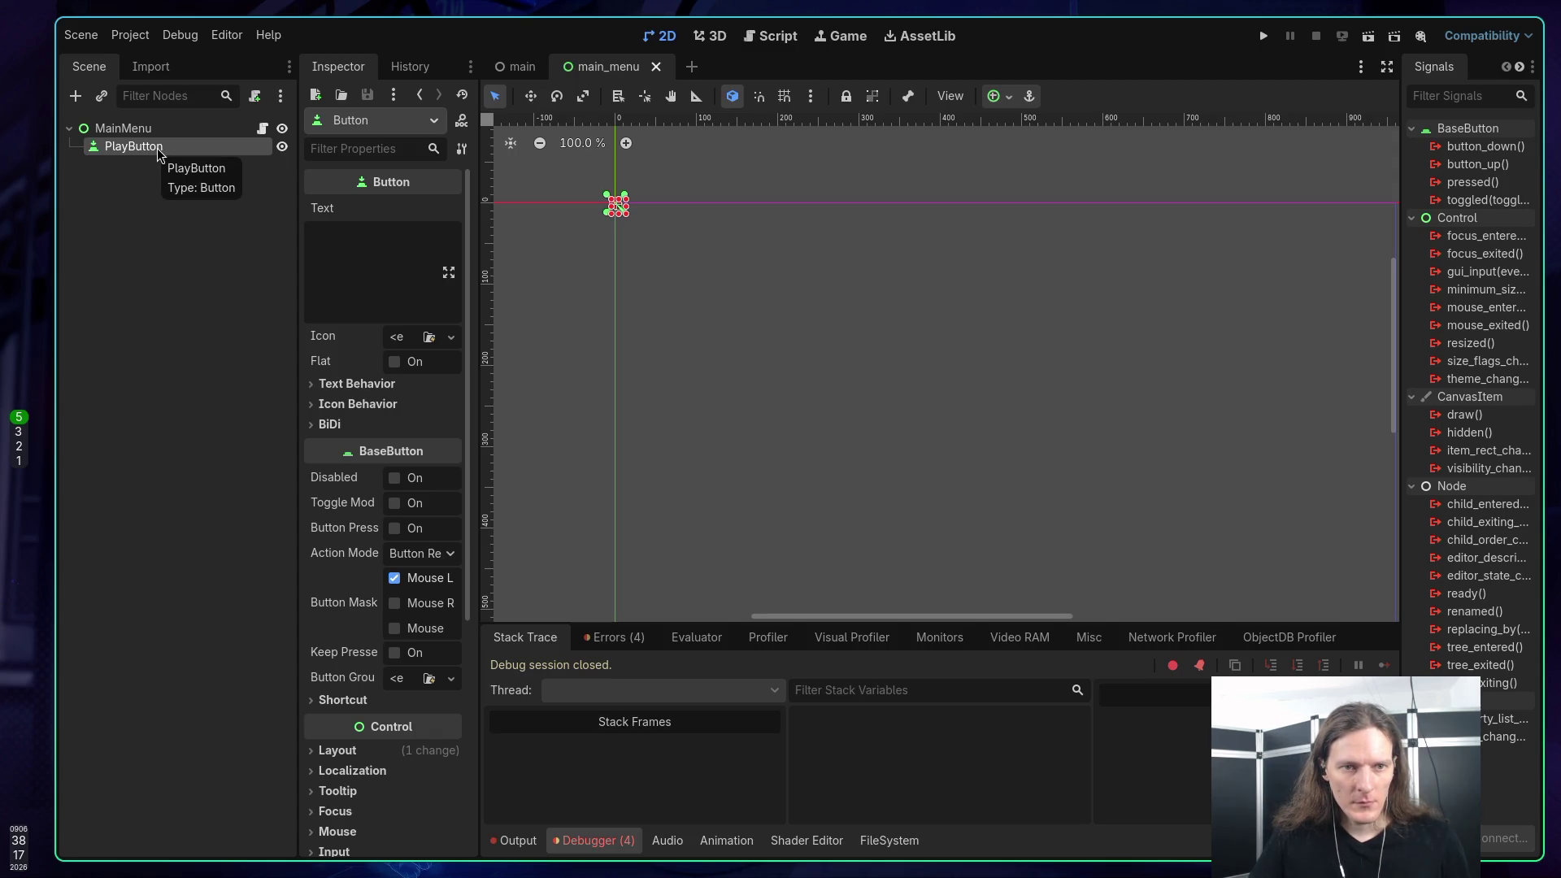
Step: Rename the PlayButton node to Play and select it to show its properties
left_click(146, 181)
left_click(163, 146)
left_click(163, 147)
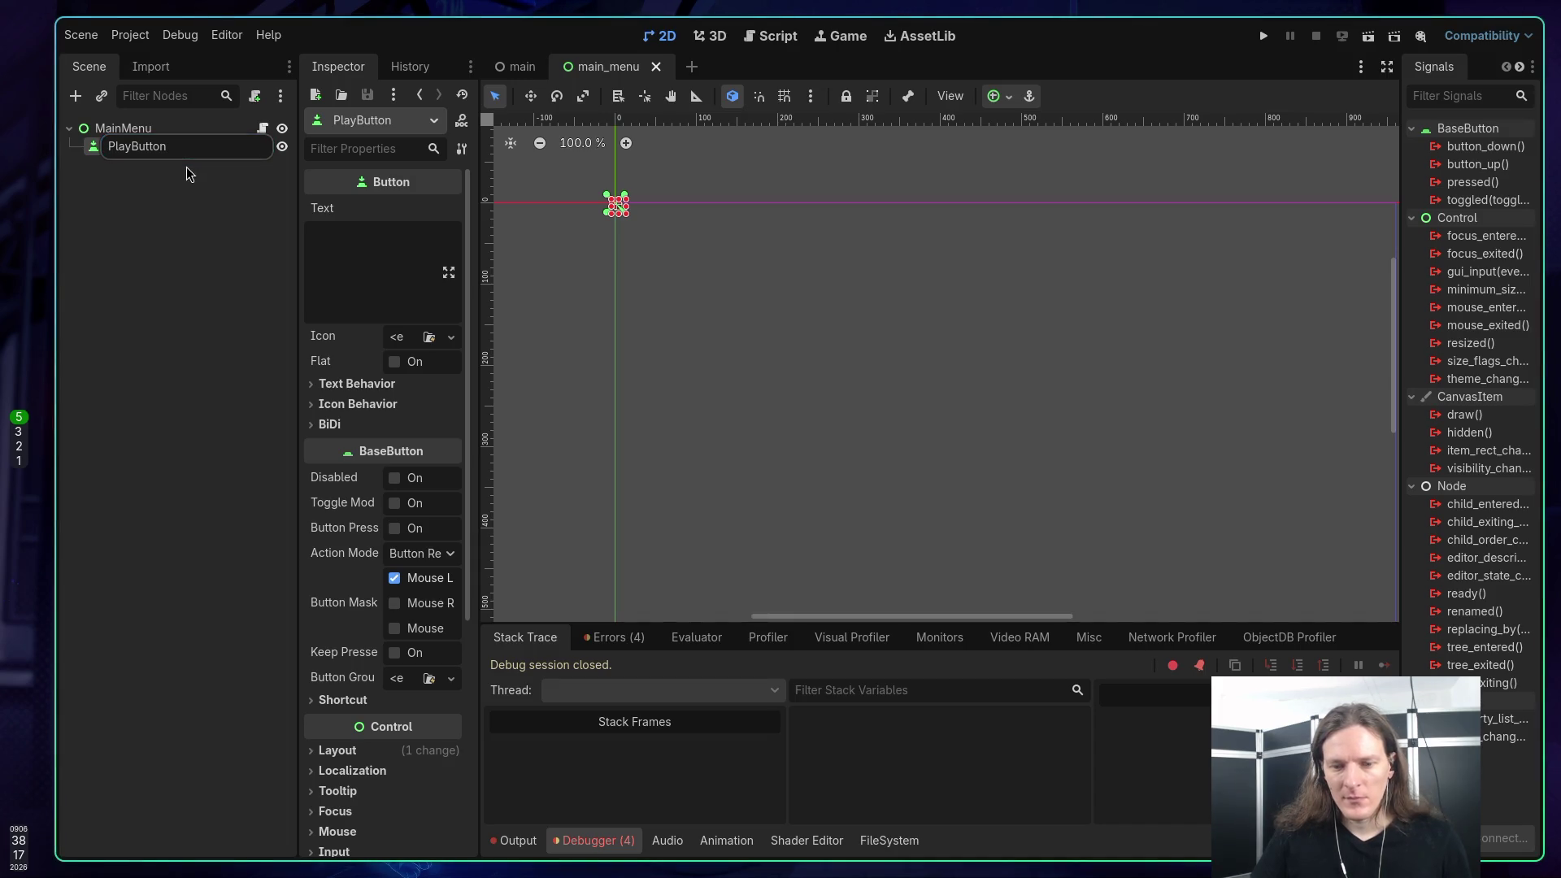
left_click(186, 154)
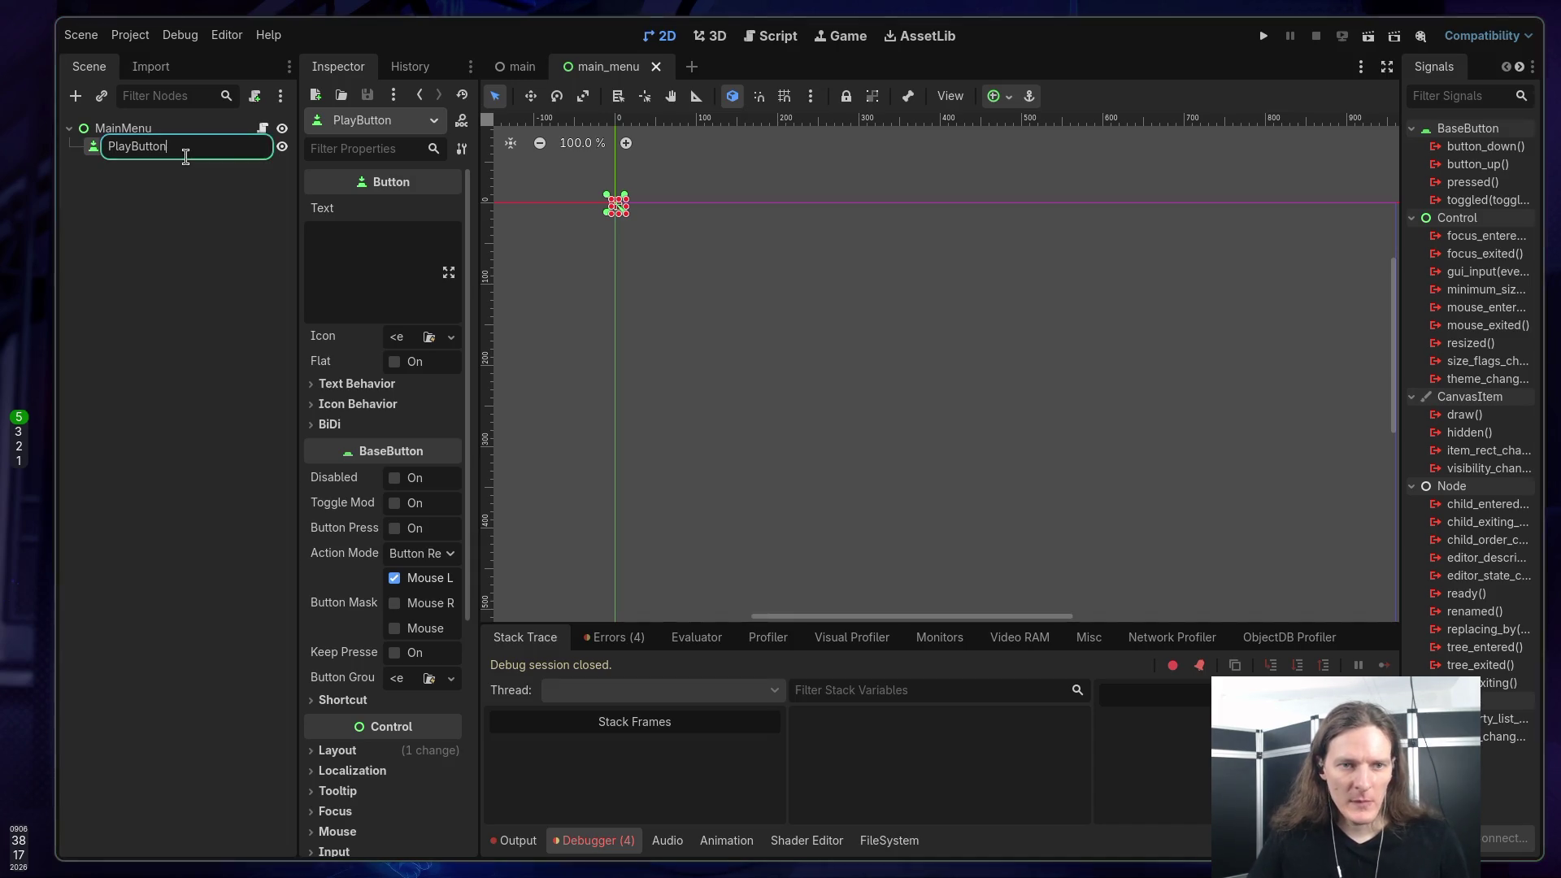
key("BackSpace")
key("BackSpace")
key("BackSpace")
key("Return")
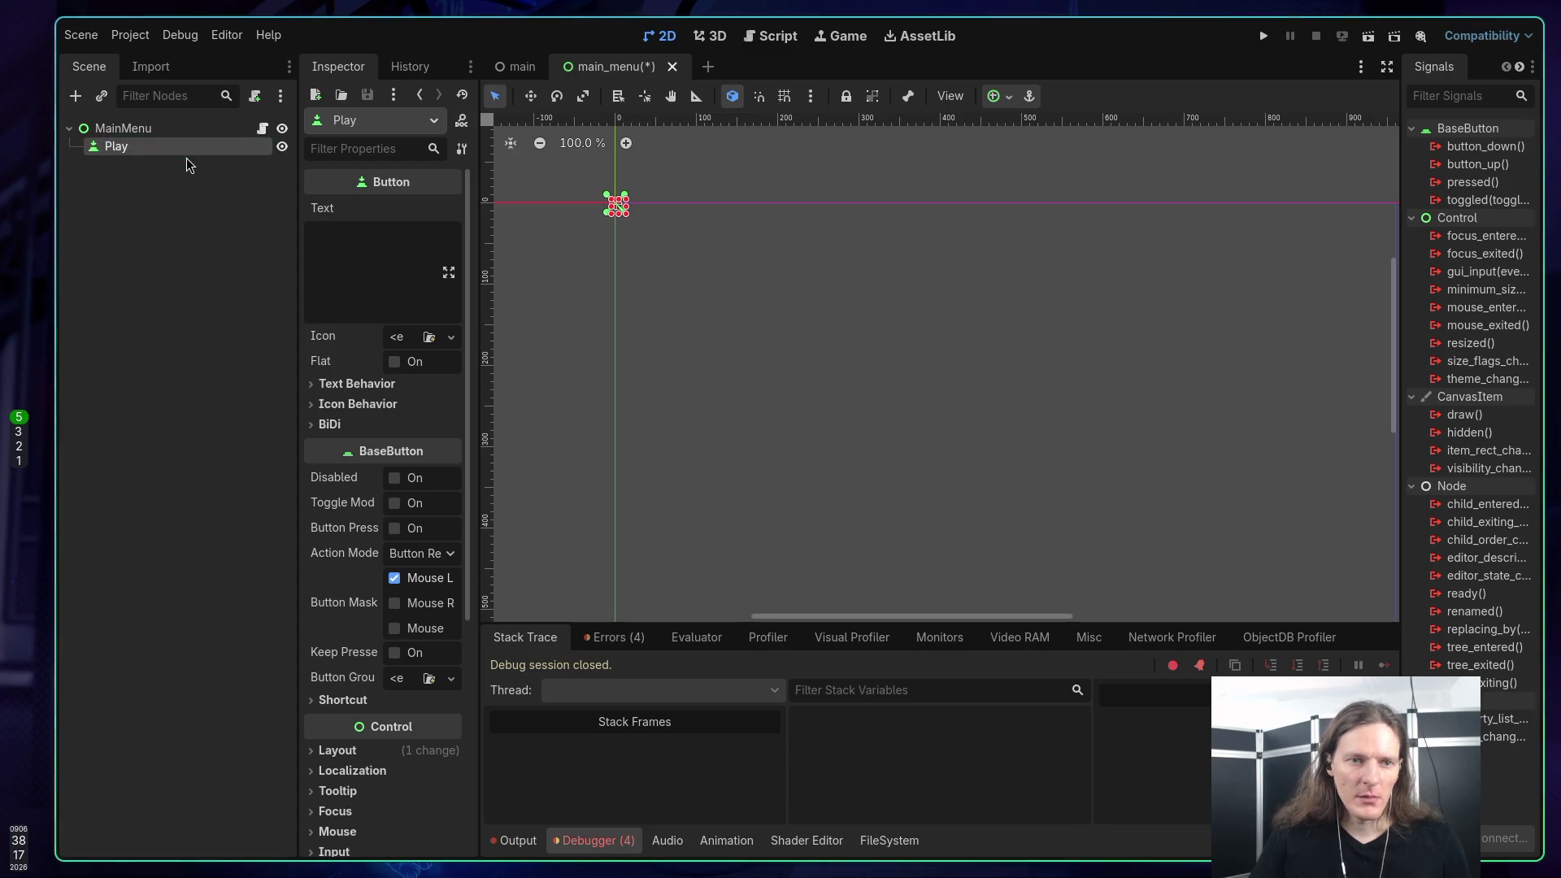
left_click(213, 170)
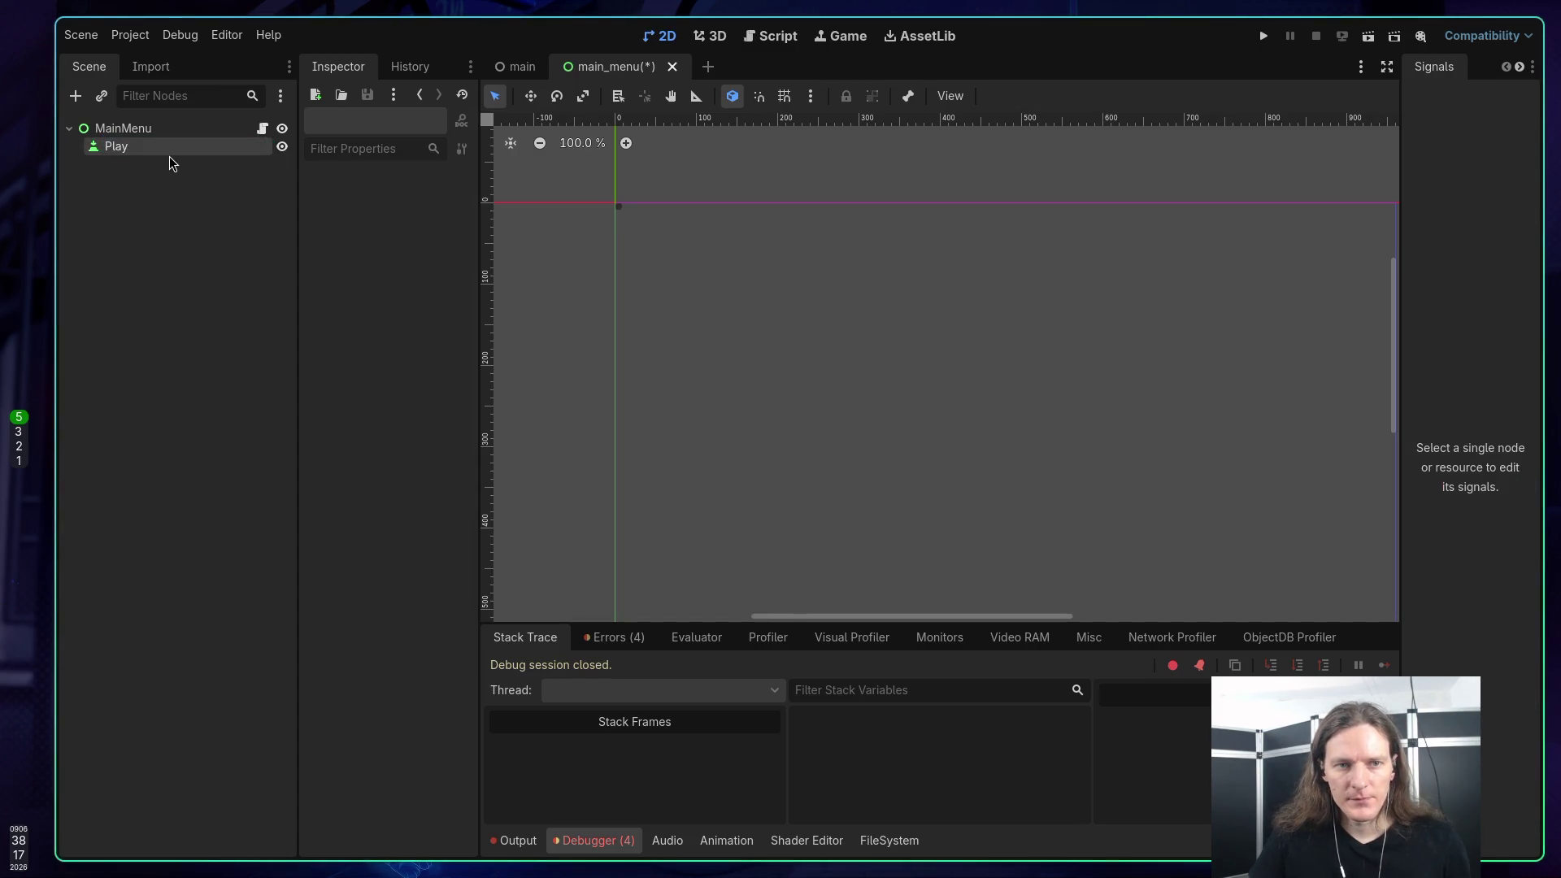
left_click(169, 154)
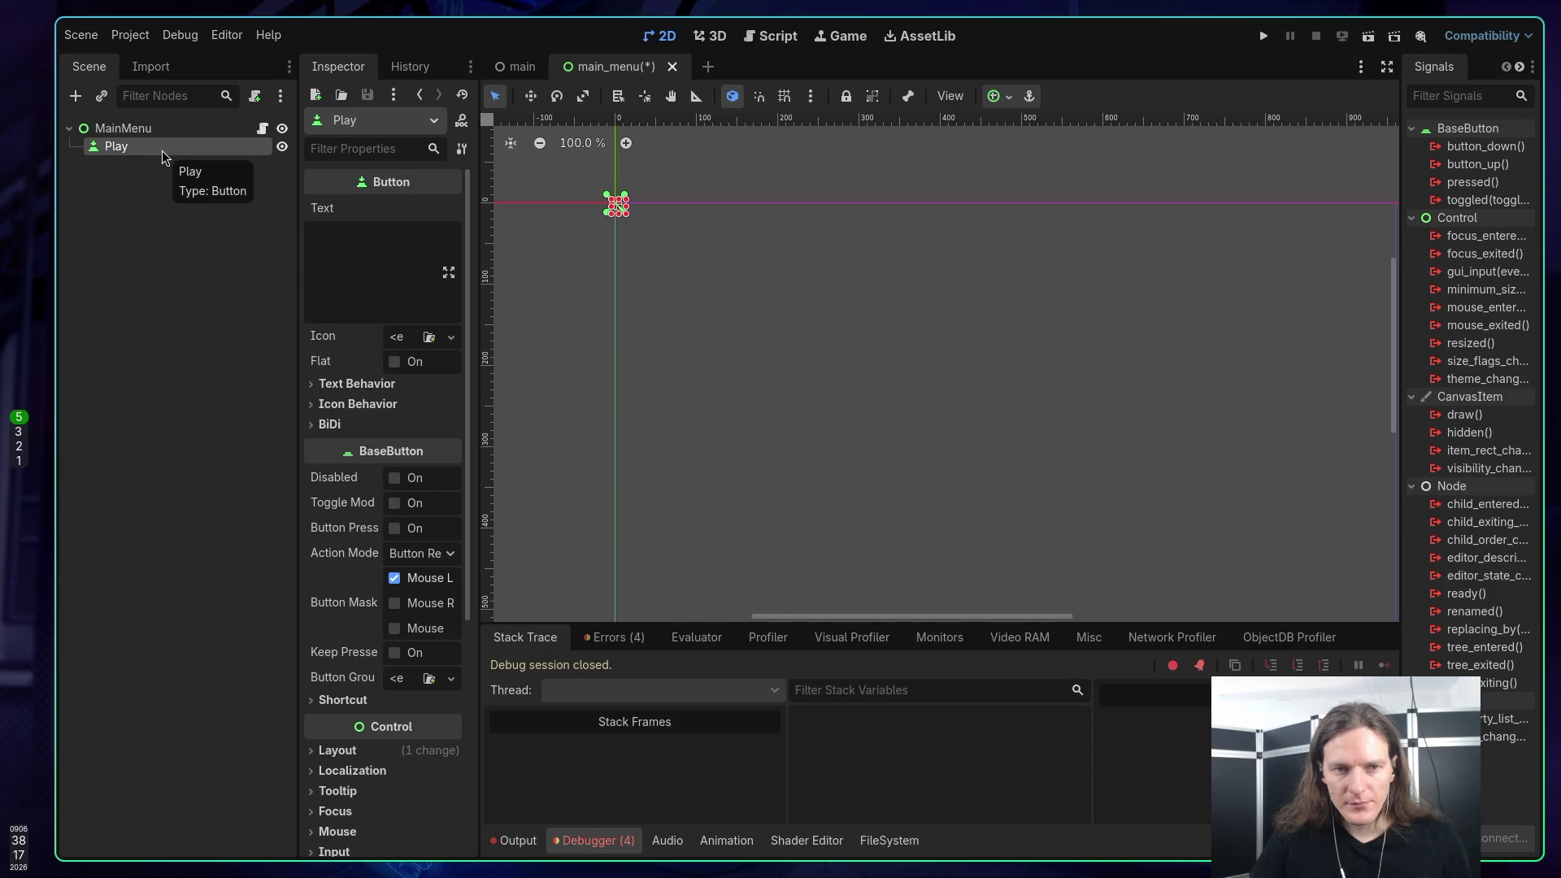
key("super+2")
key("super+1")
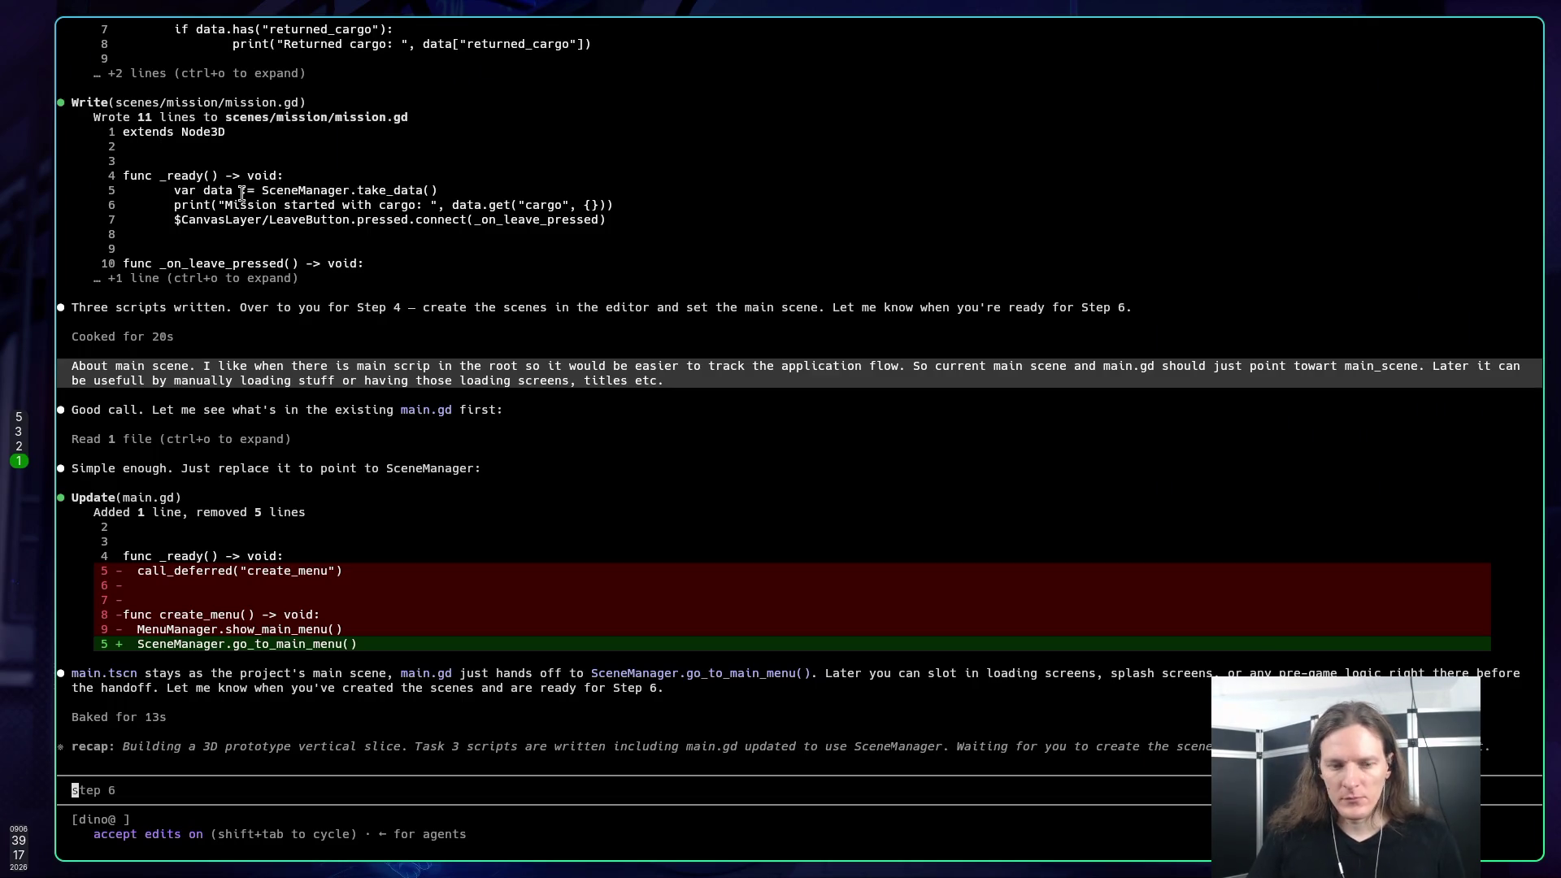
Step: Ask Claude Code whether to name the Button node PlayButton or Play, noting the code uses _play_button
type("When c")
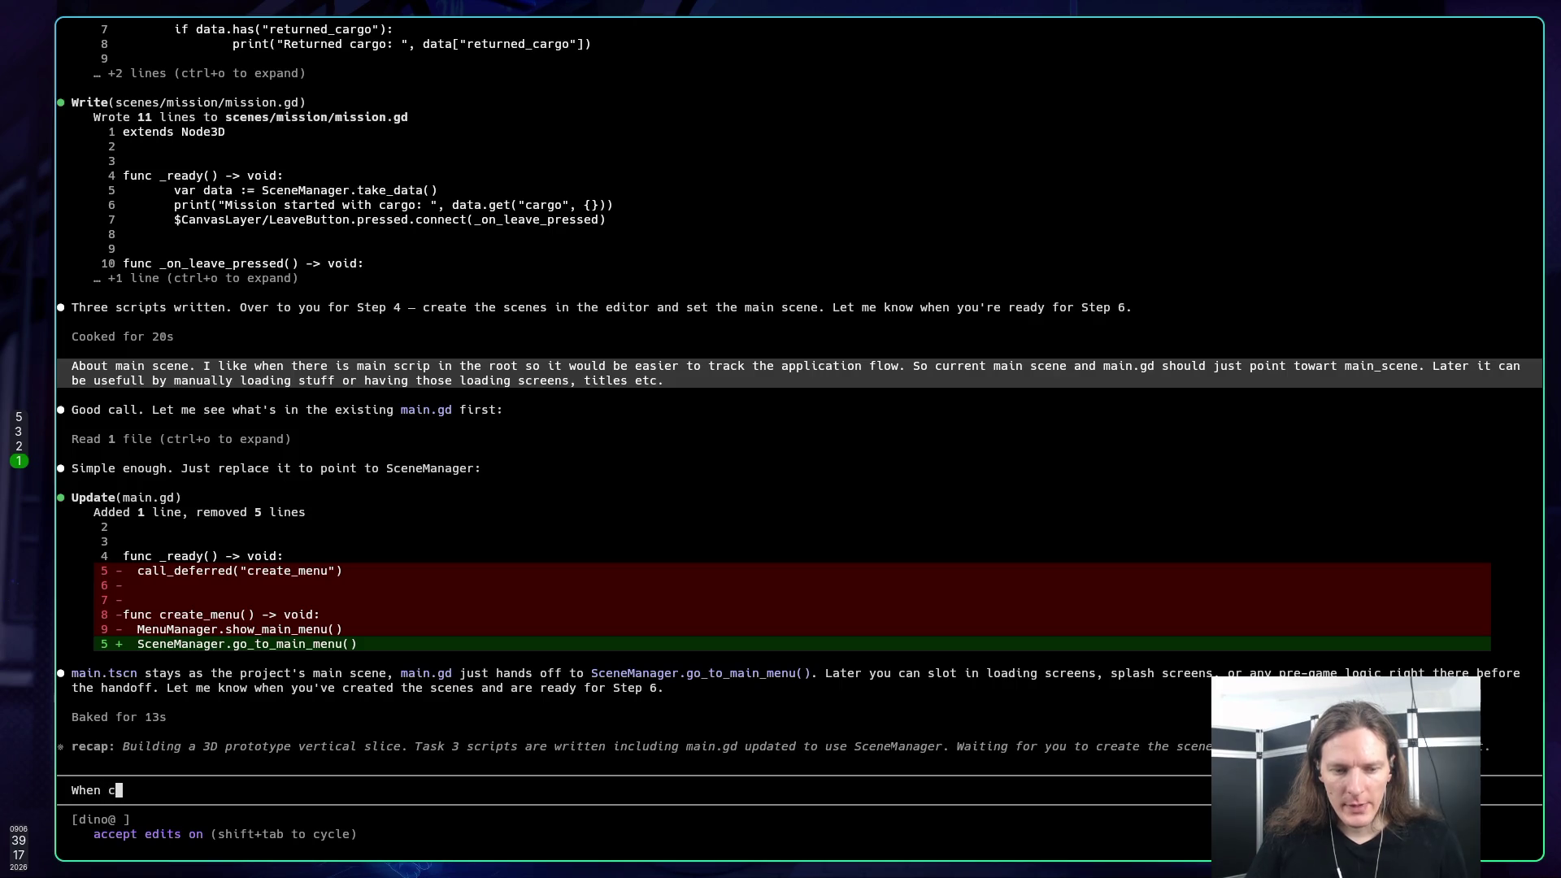
type("reating ")
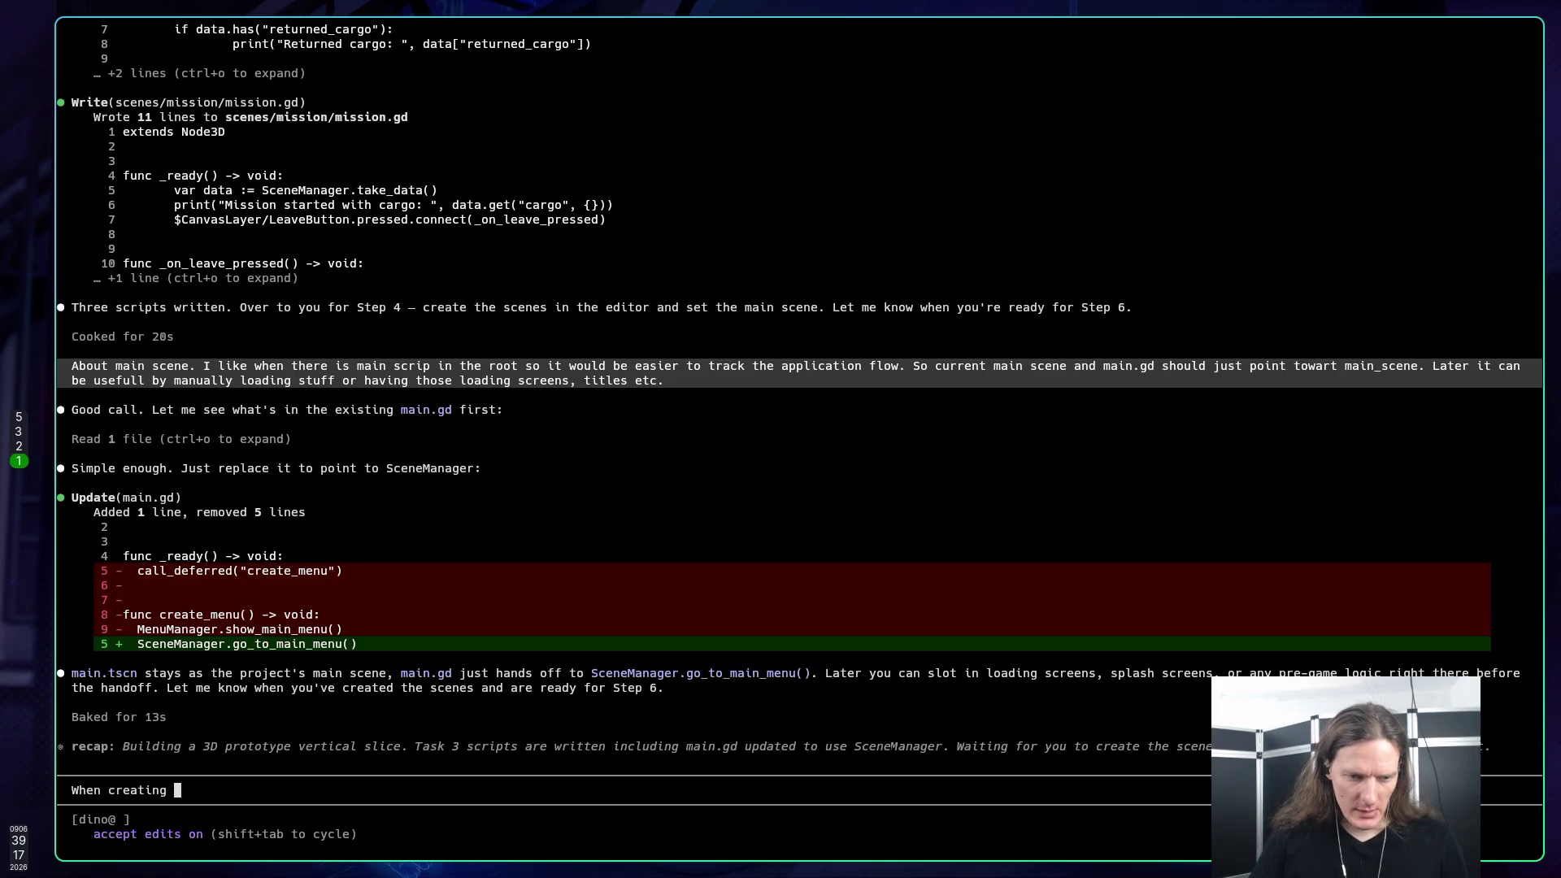
type("PlayButt")
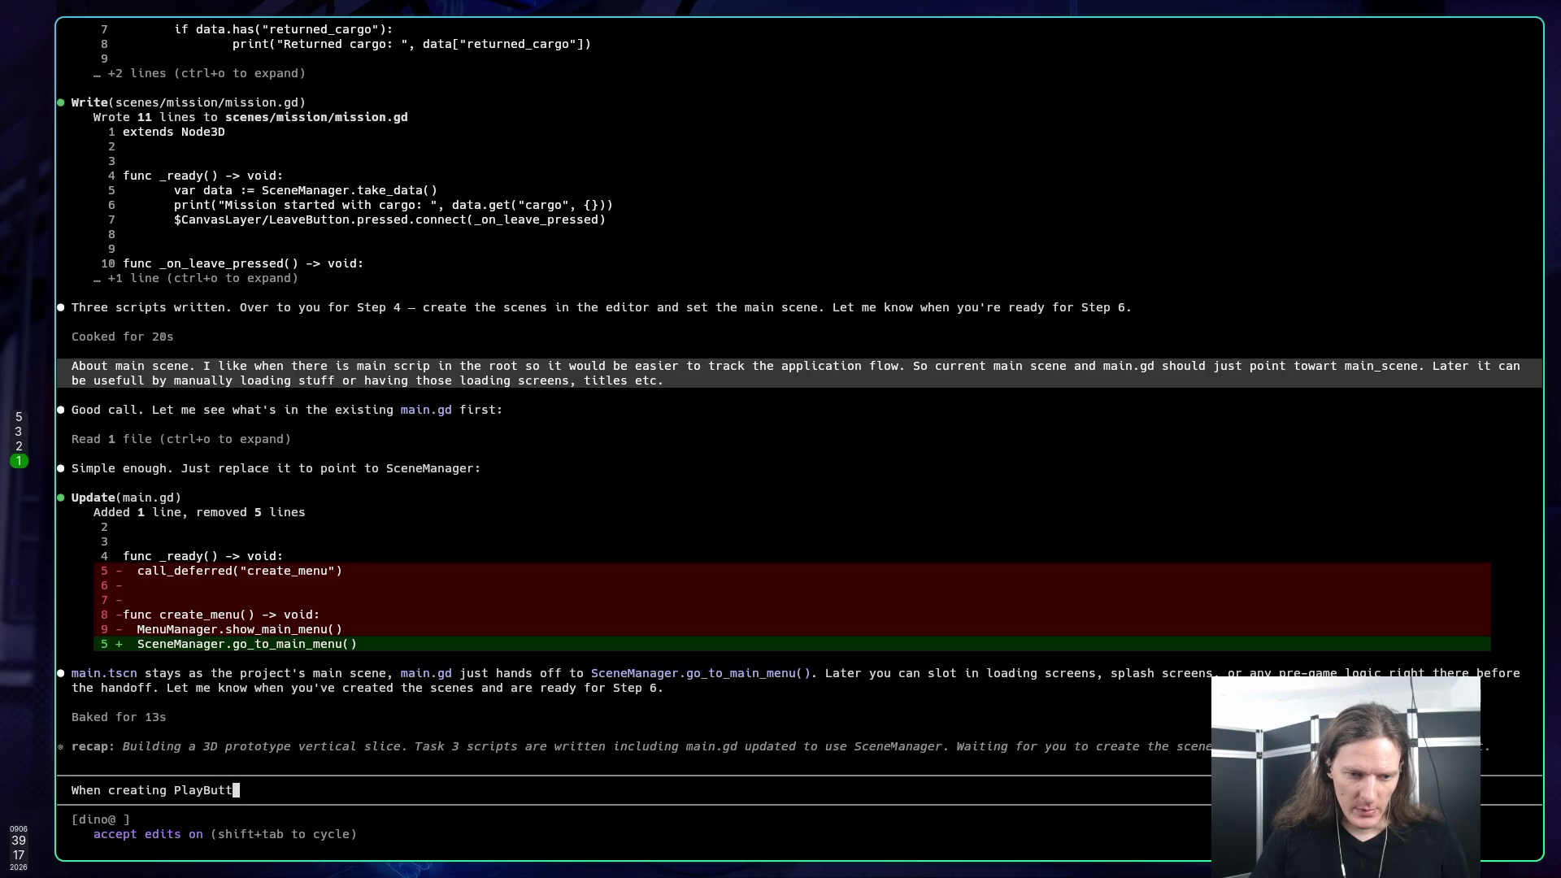
type("on ")
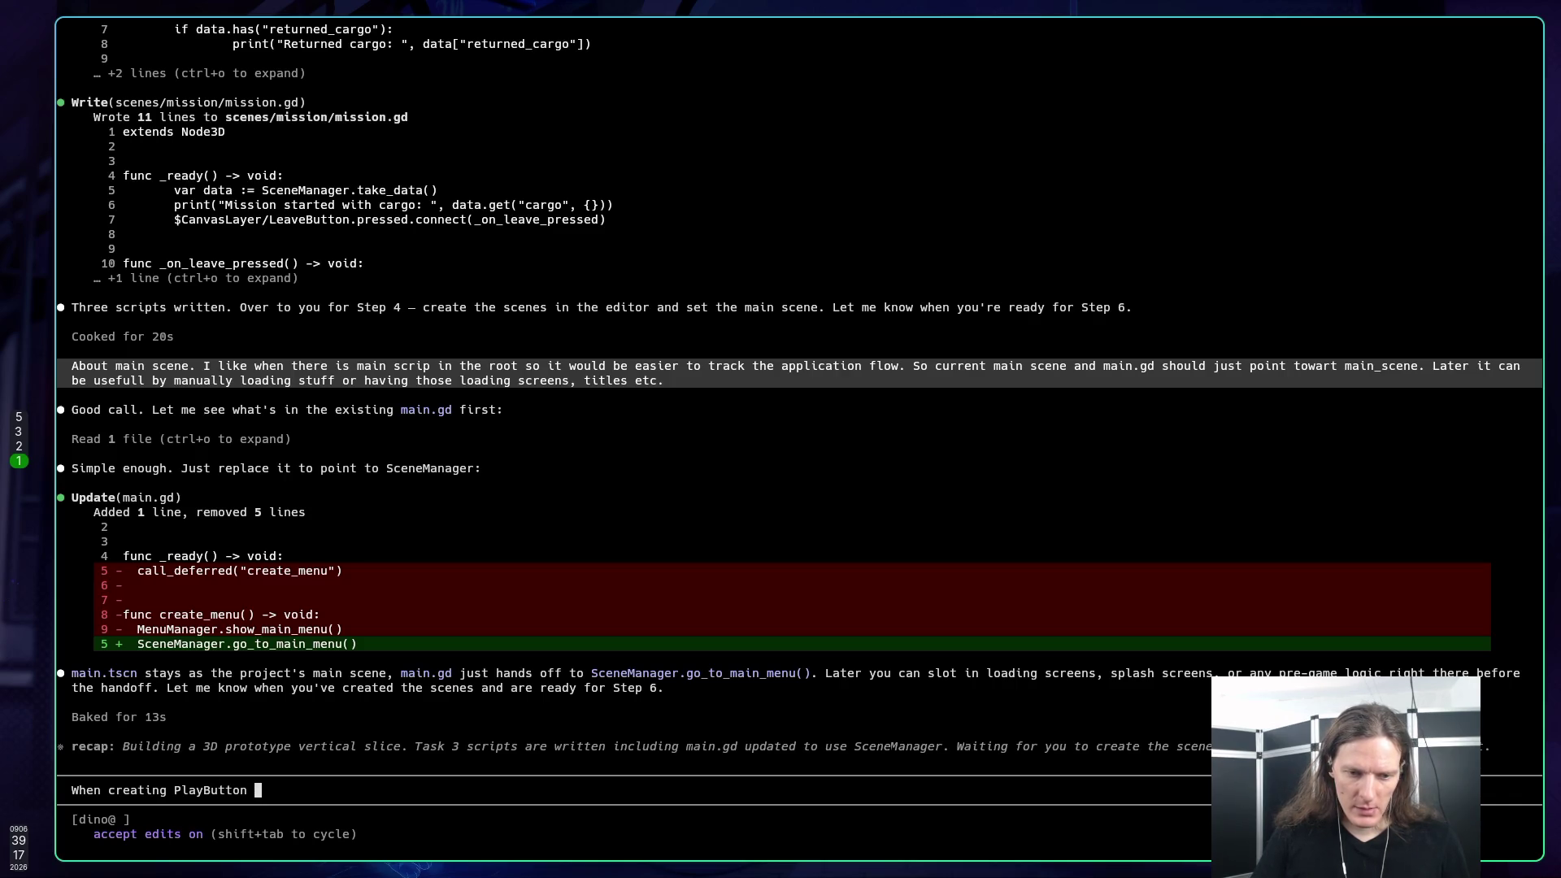
type("node o")
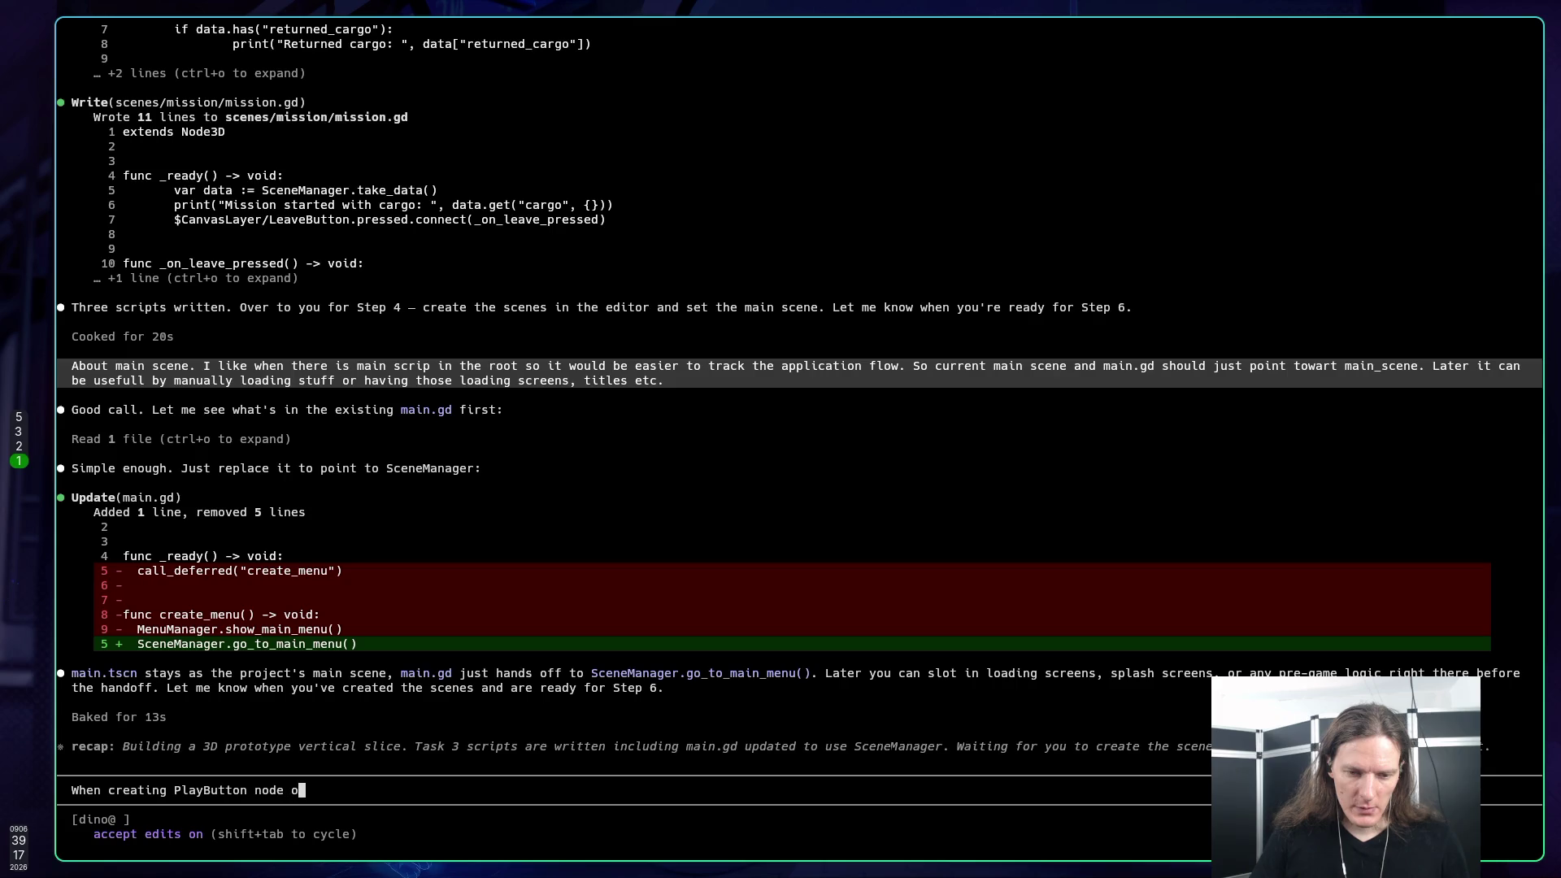
type("f type Button")
type(". SH")
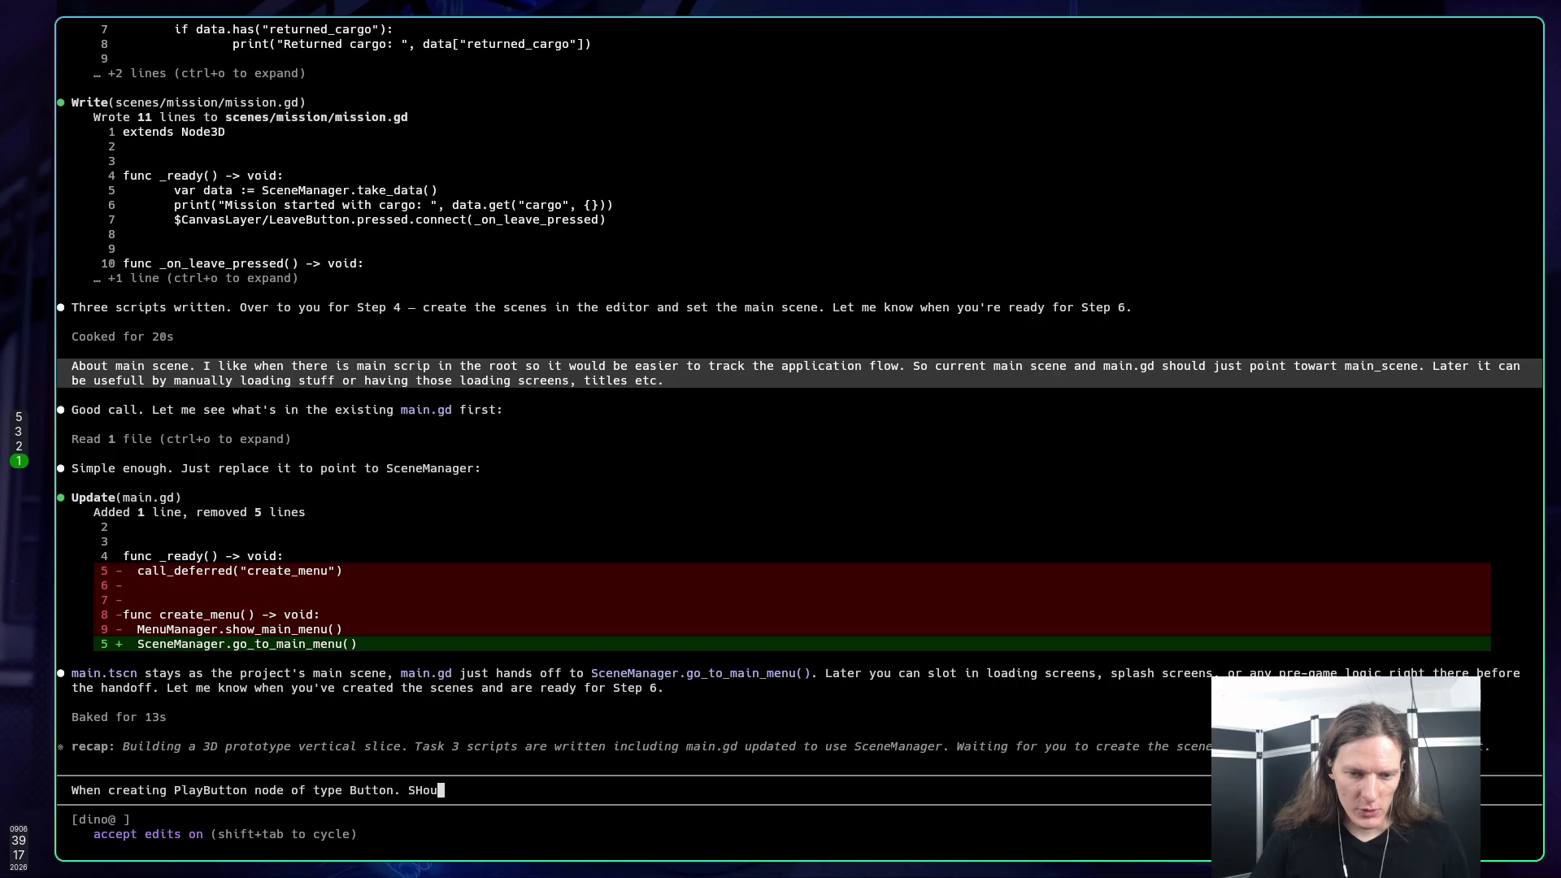
key("BackSpace")
type("hould I ")
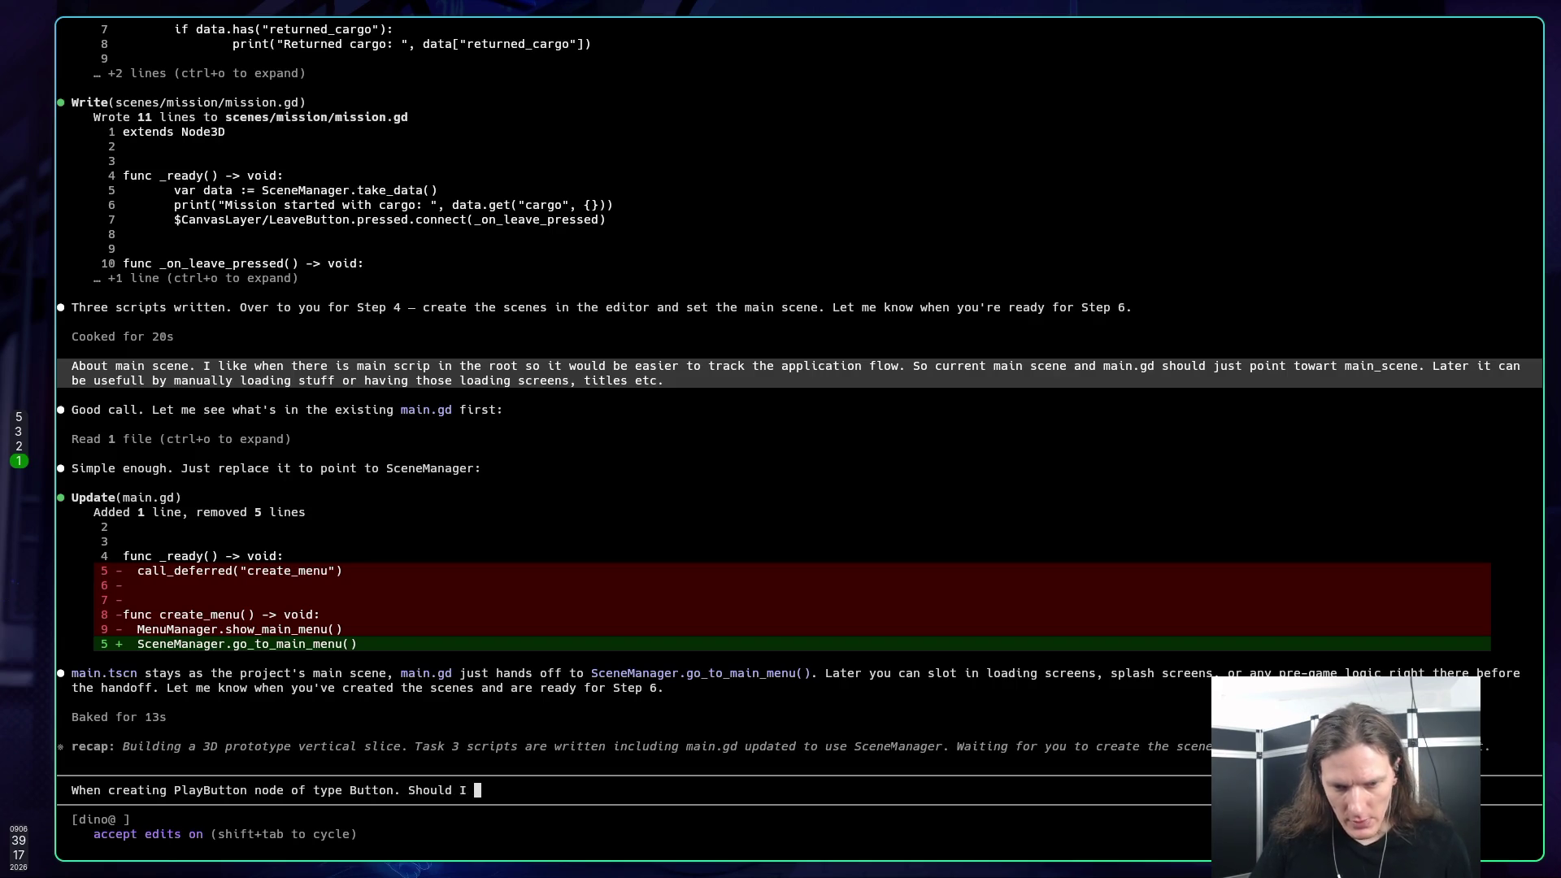
type("name it Pa")
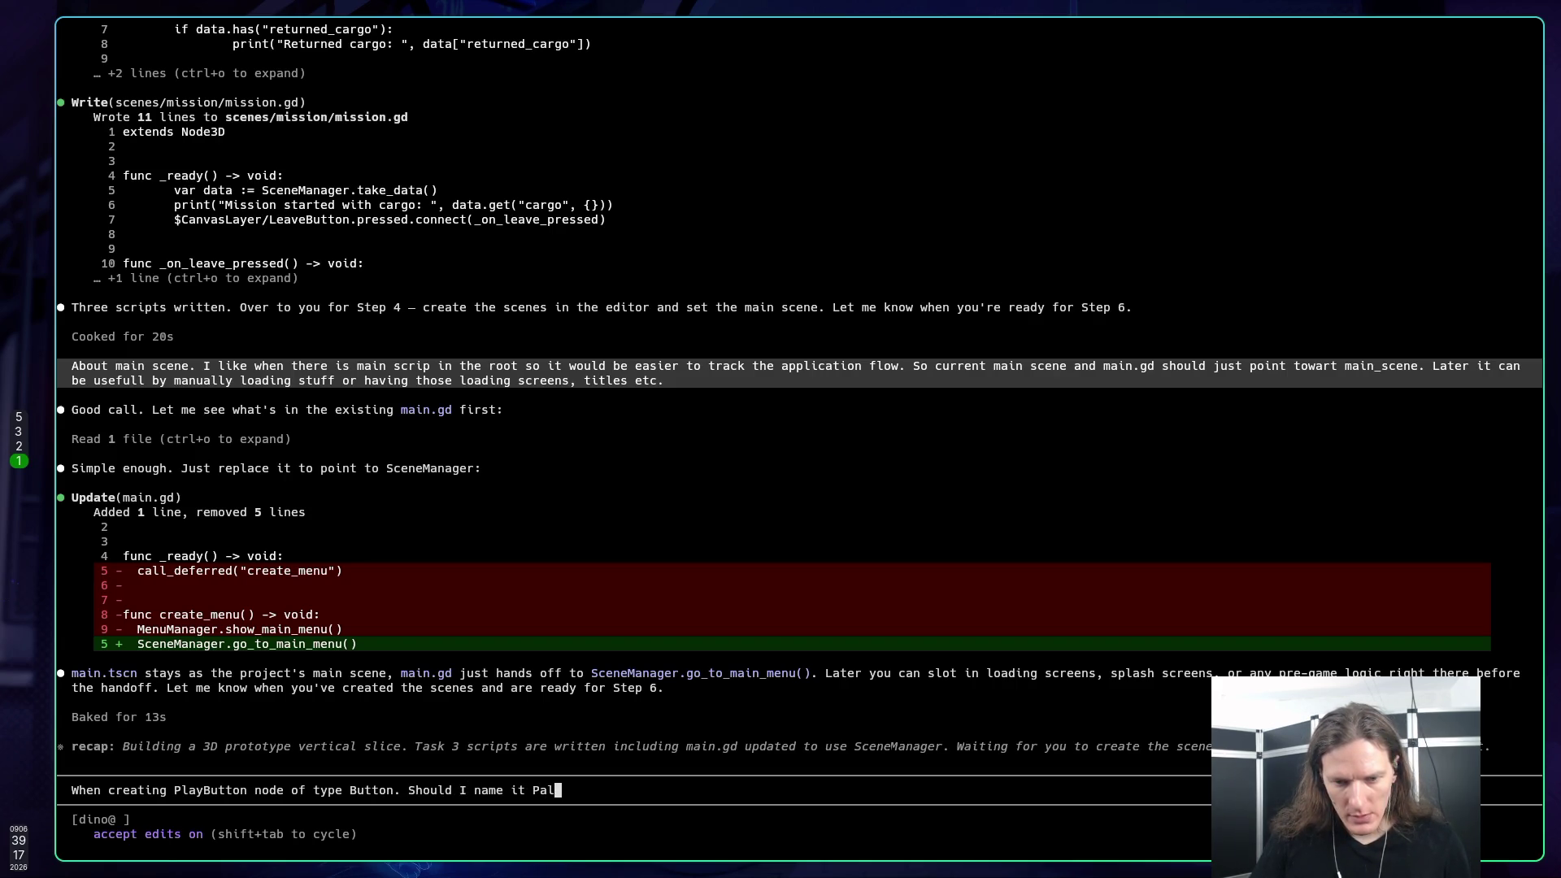
key("BackSpace")
type("layButti")
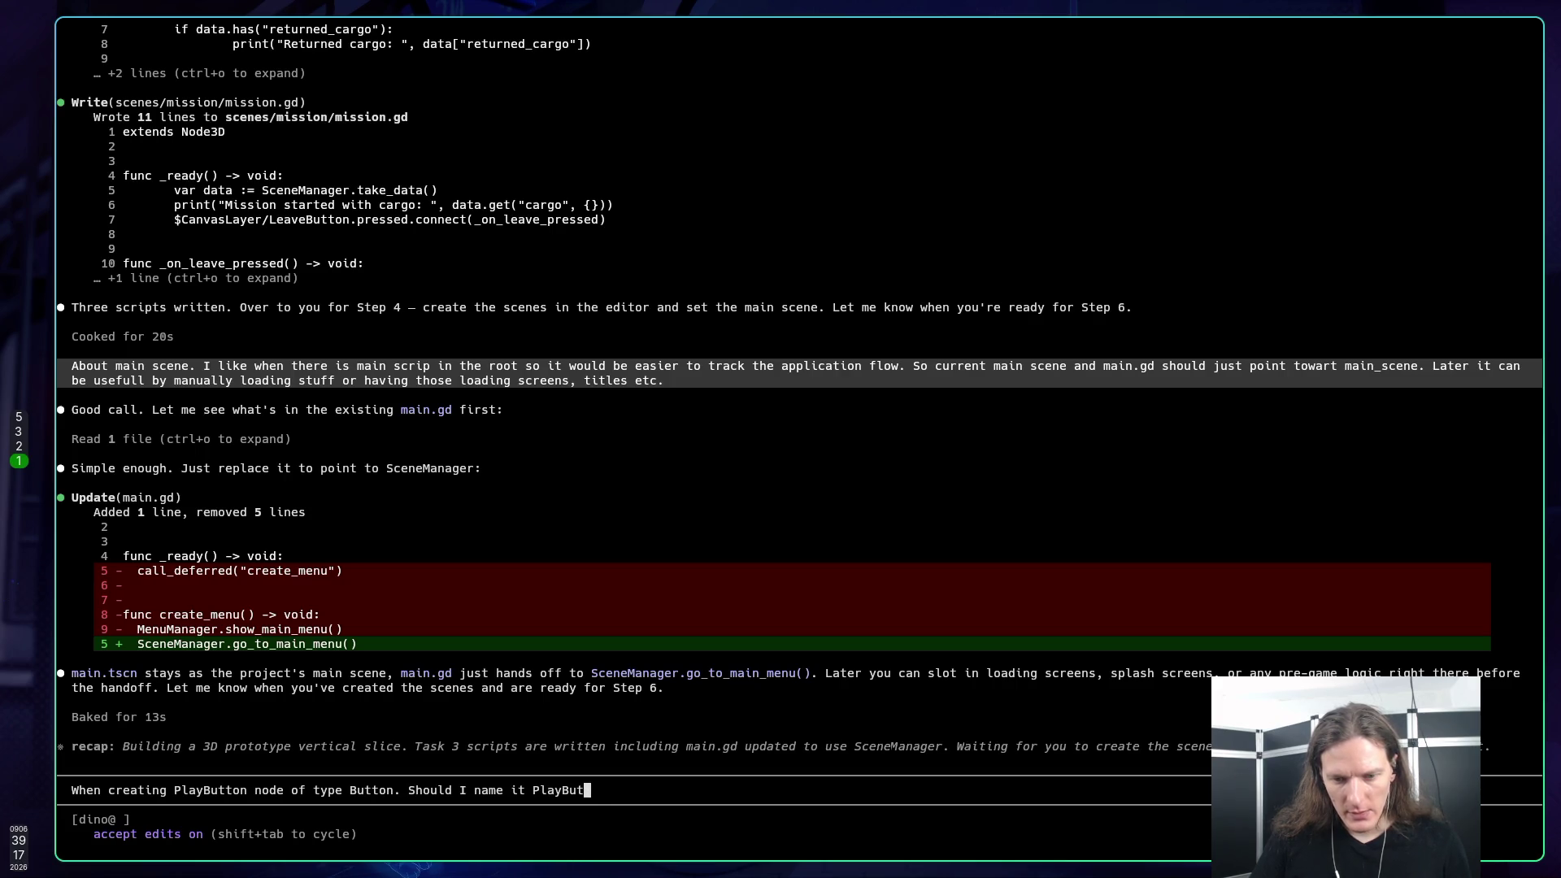
key("BackSpace")
type("on")
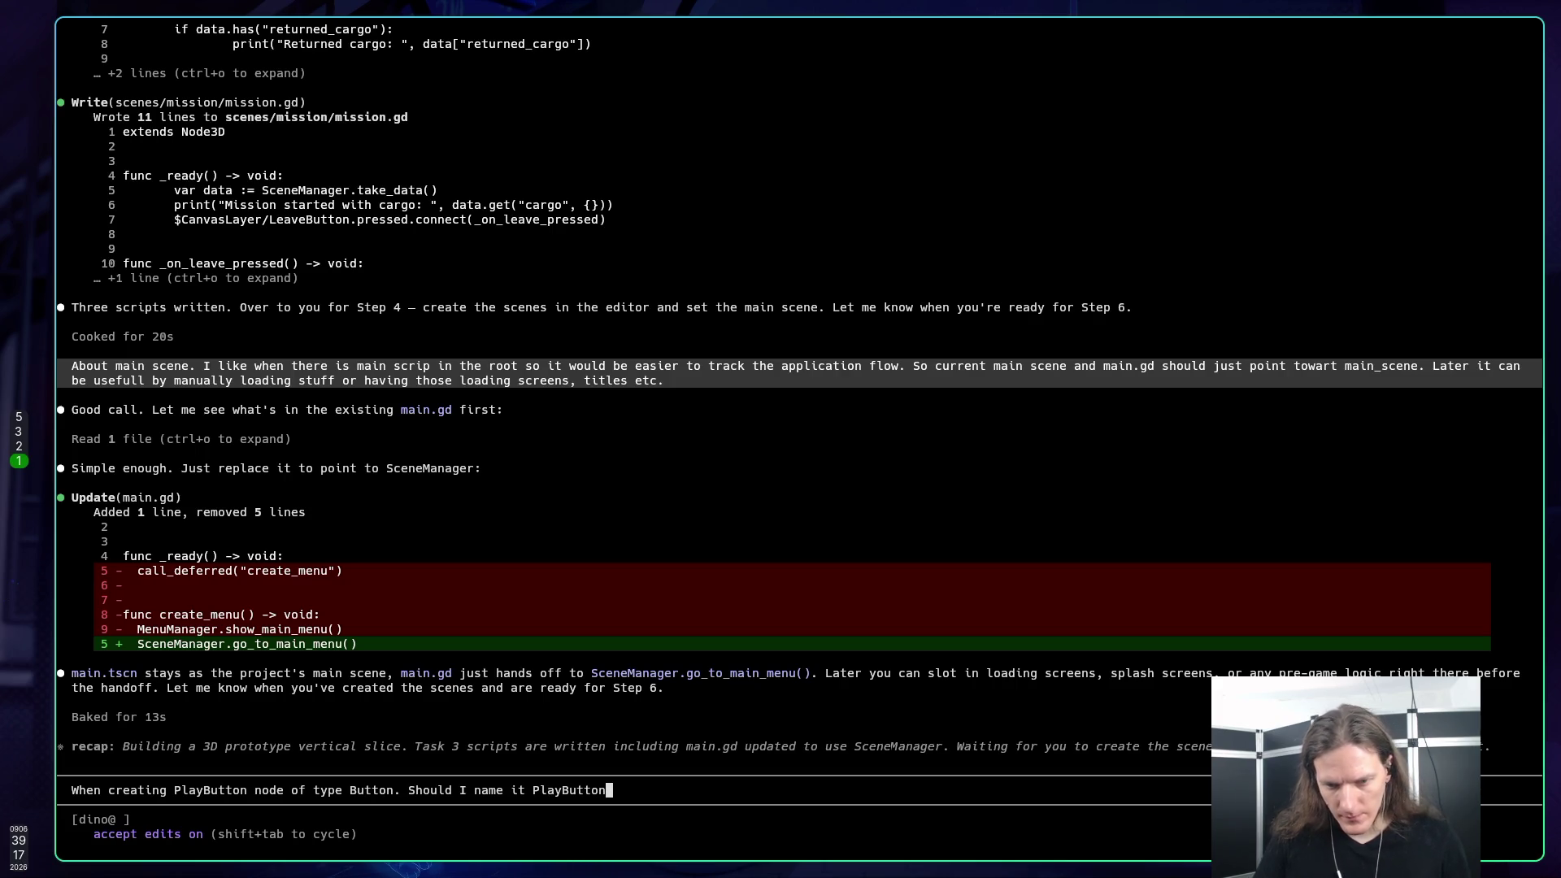
type(" or just ")
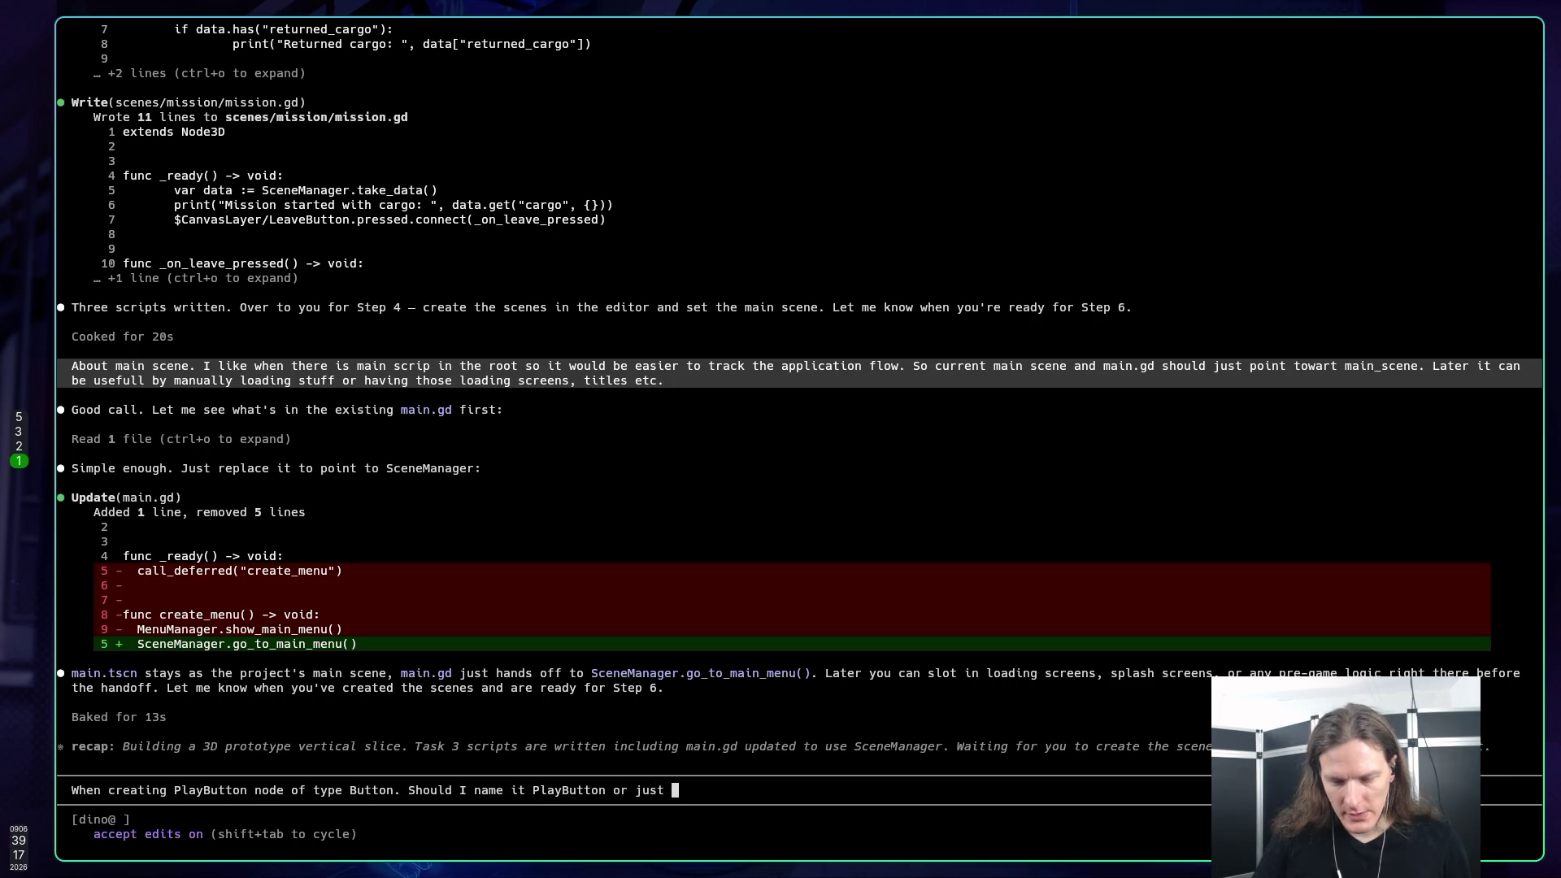
type("Play")
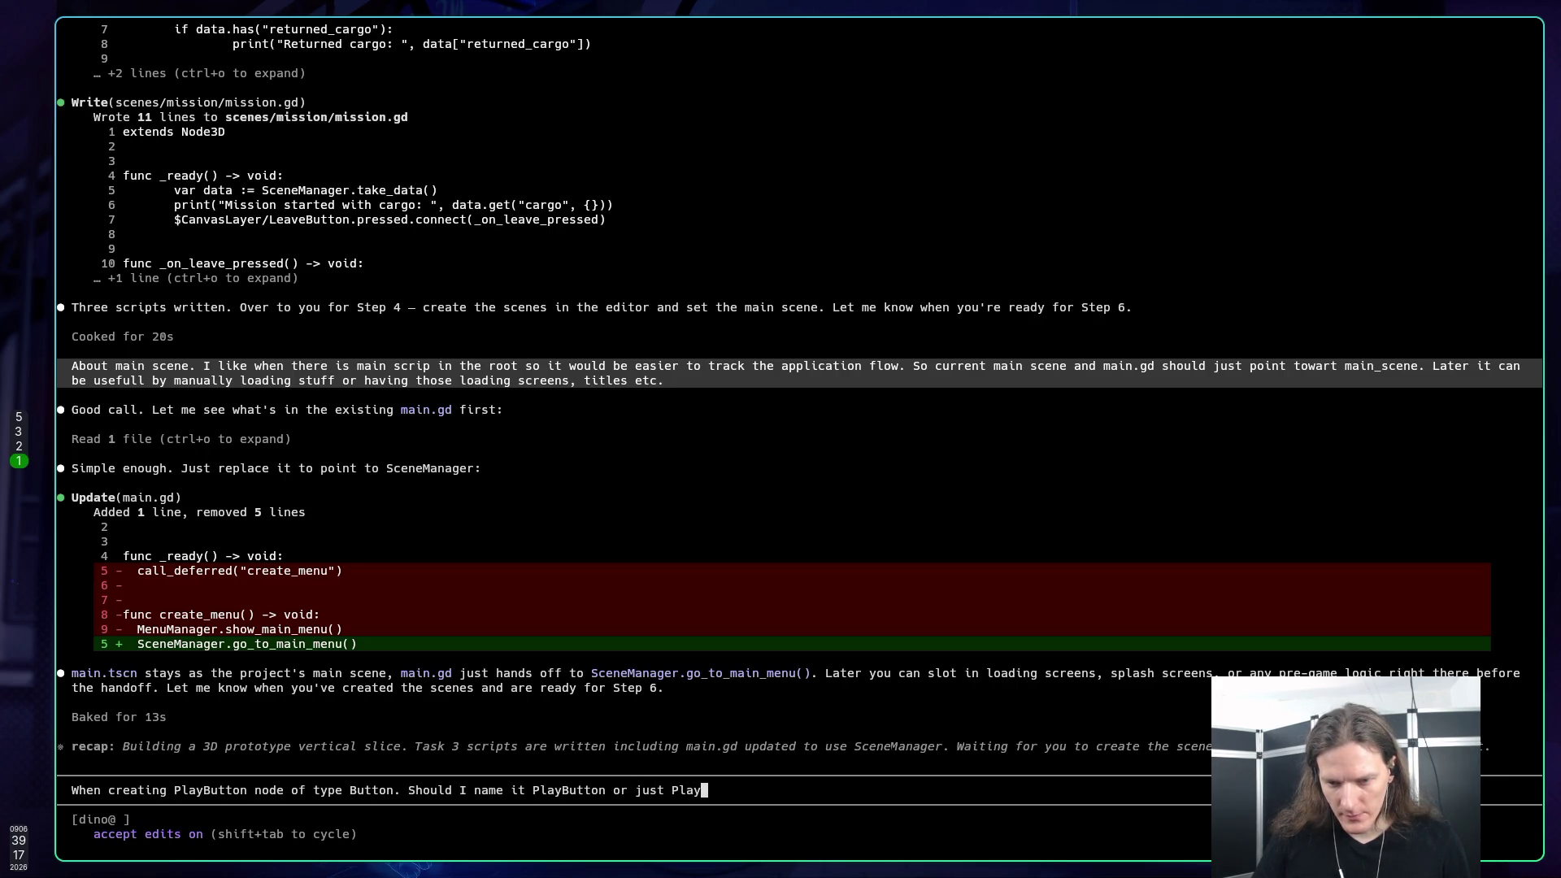
type("? (in cod")
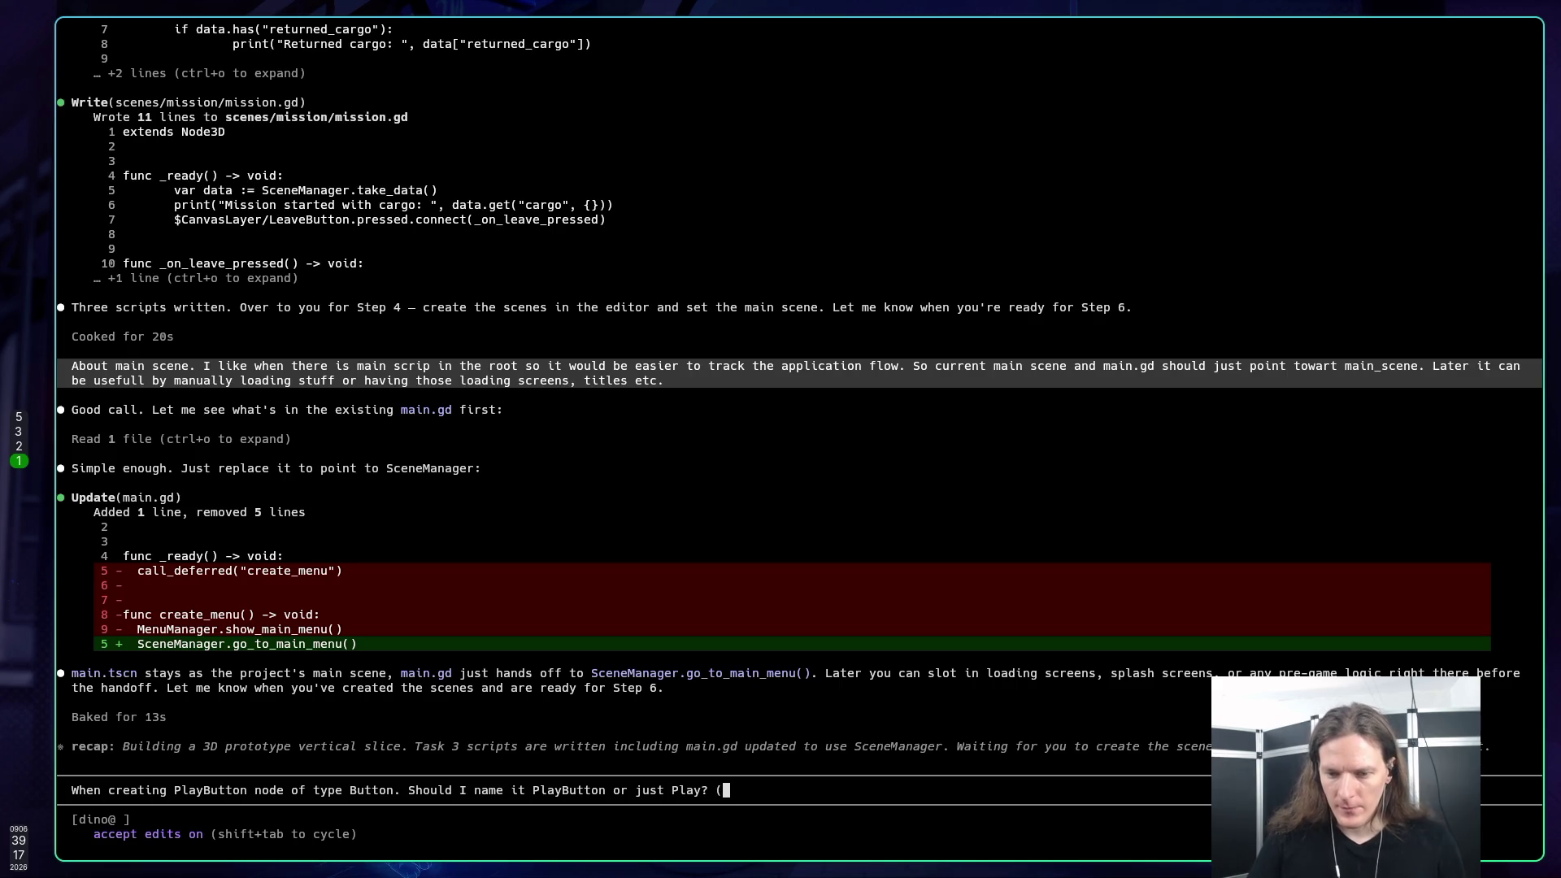
type("e i")
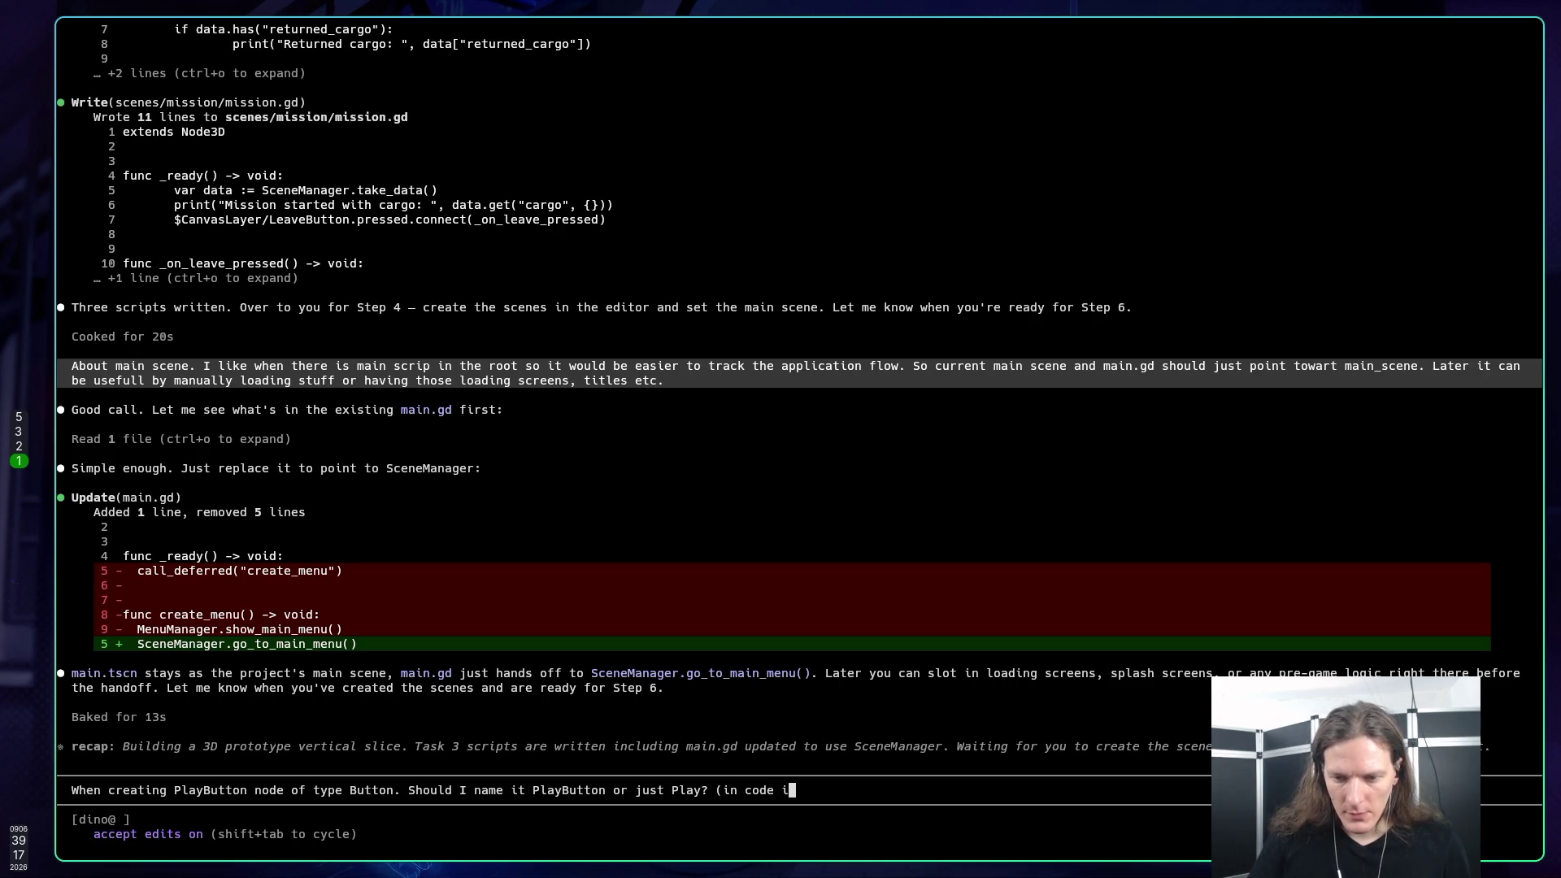
type("t's definetely P")
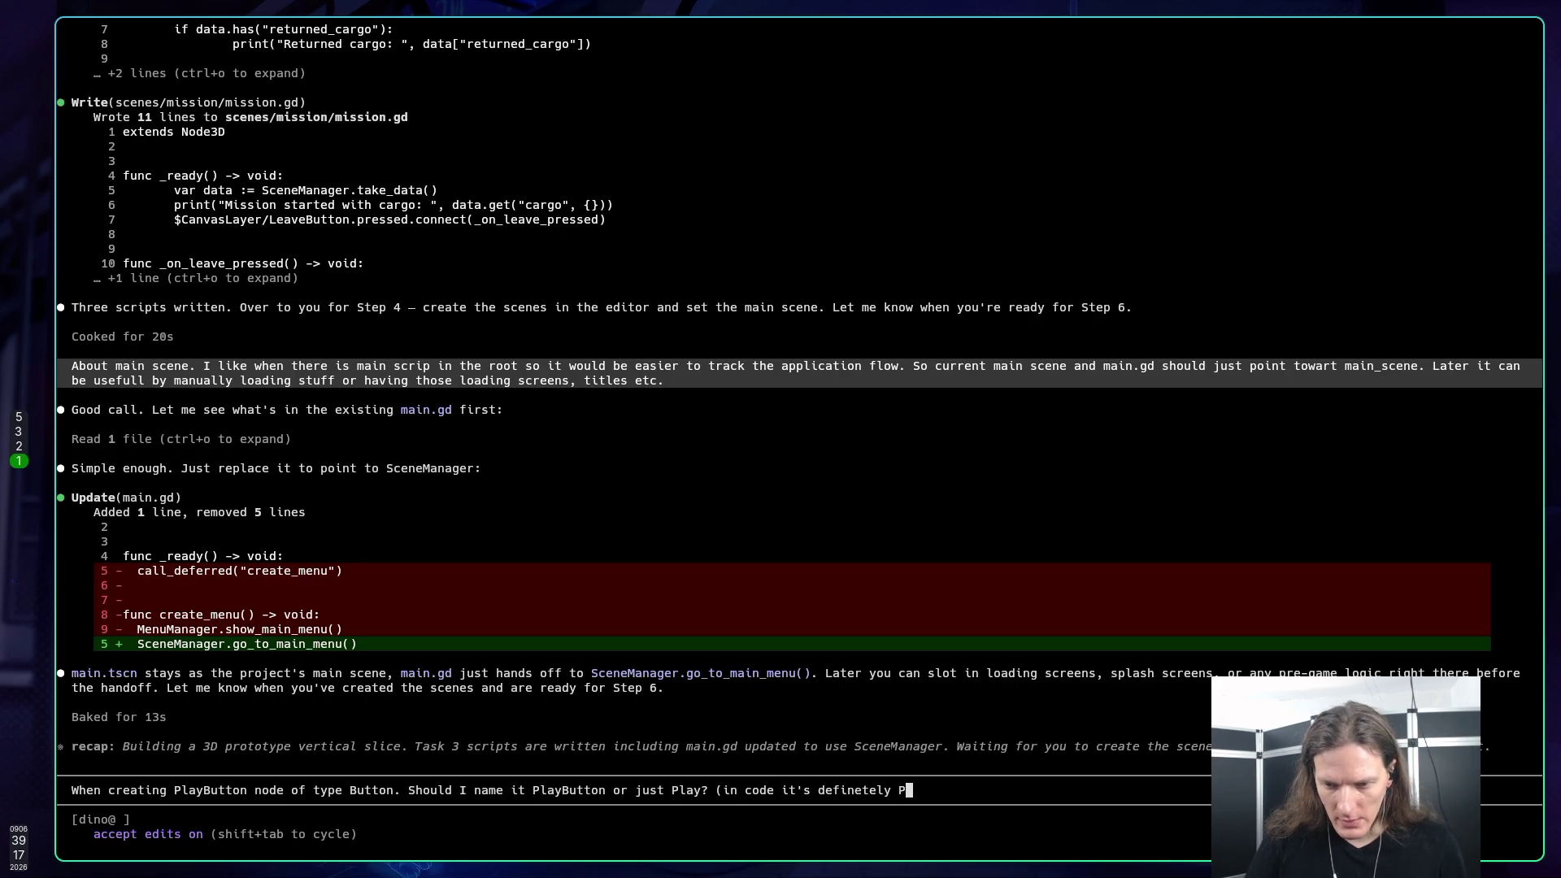
key("BackSpace")
type("_pla")
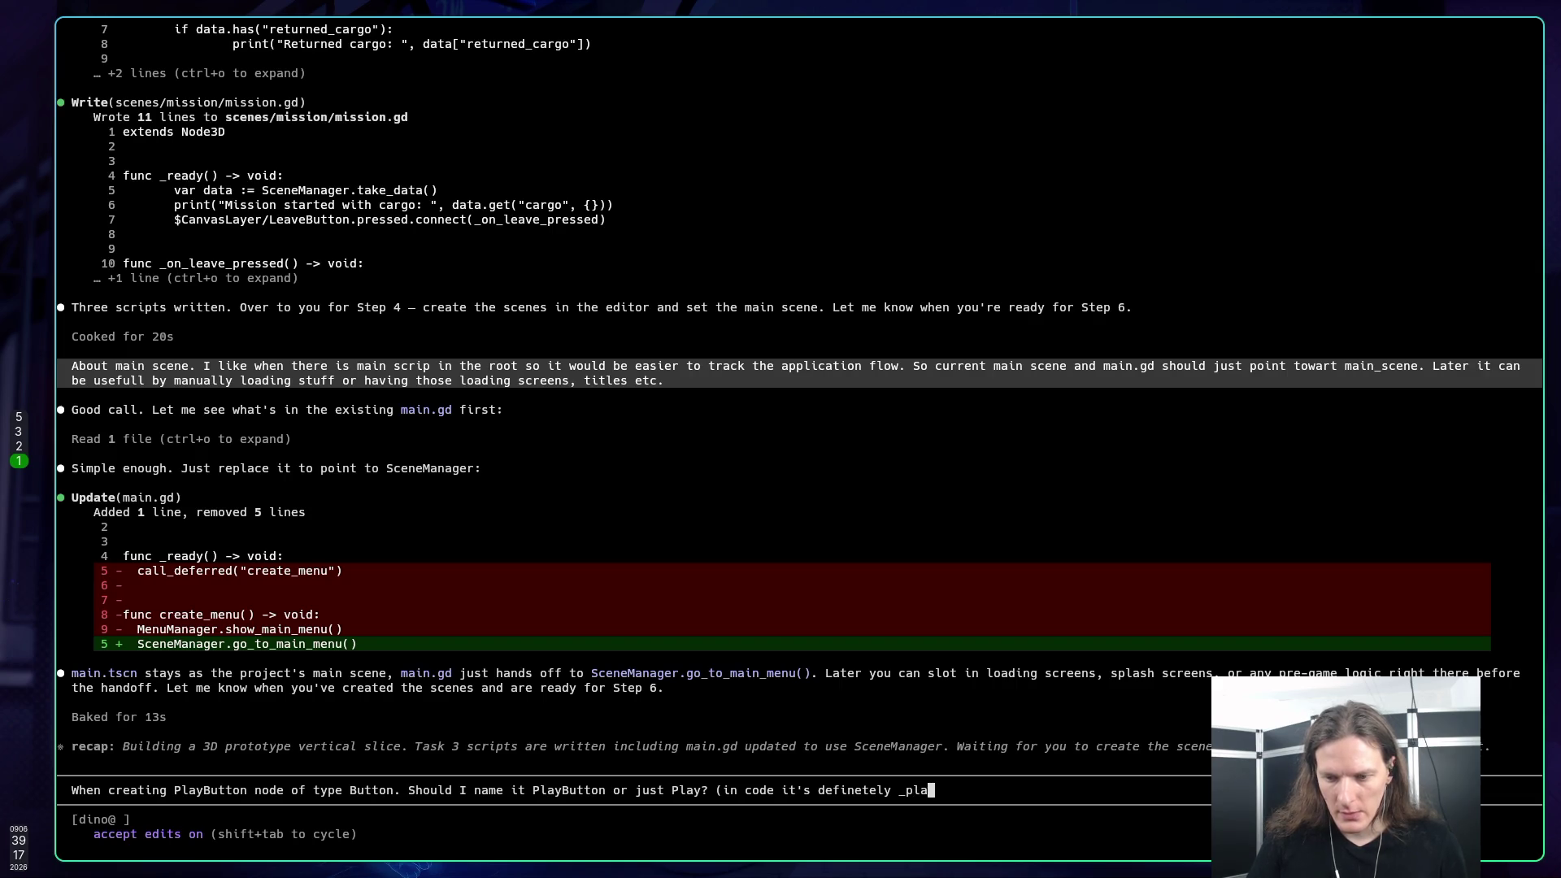
type("y_button")
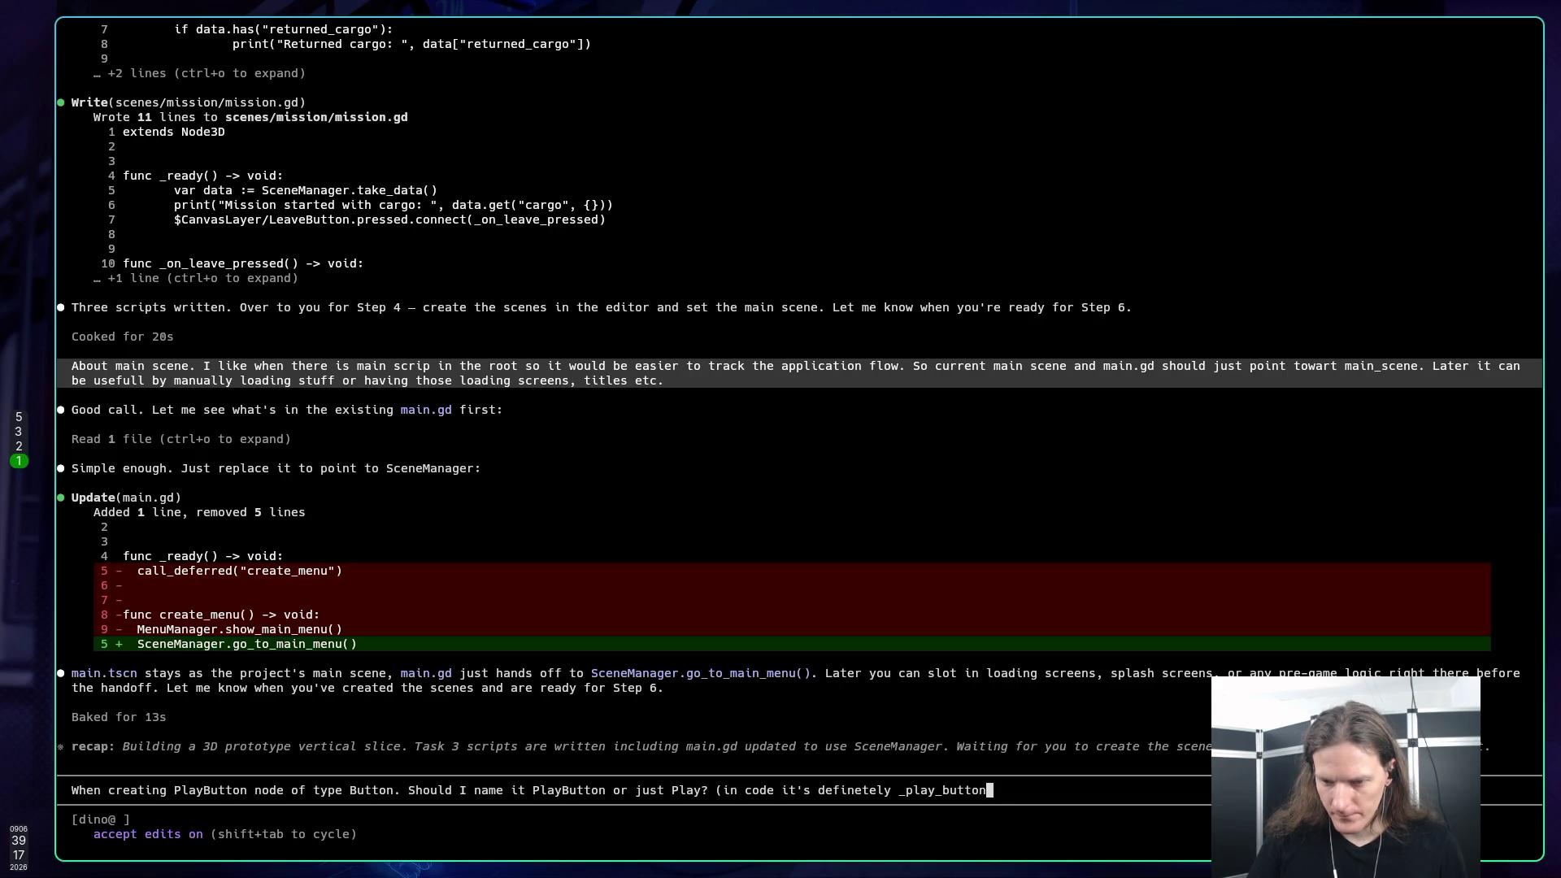
type(")")
key("Return")
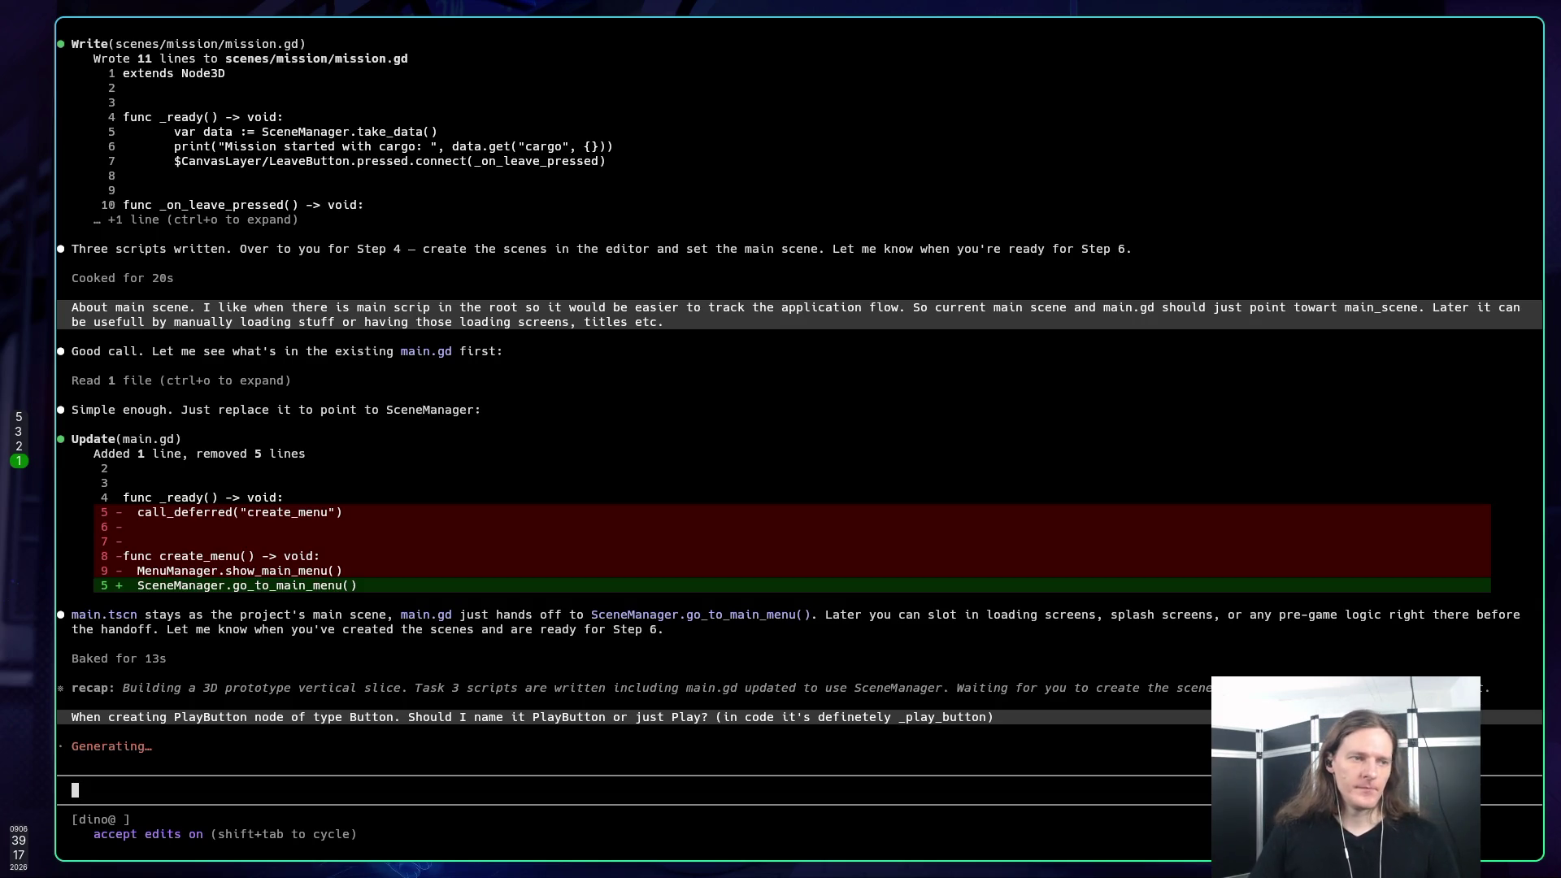
key("super+3")
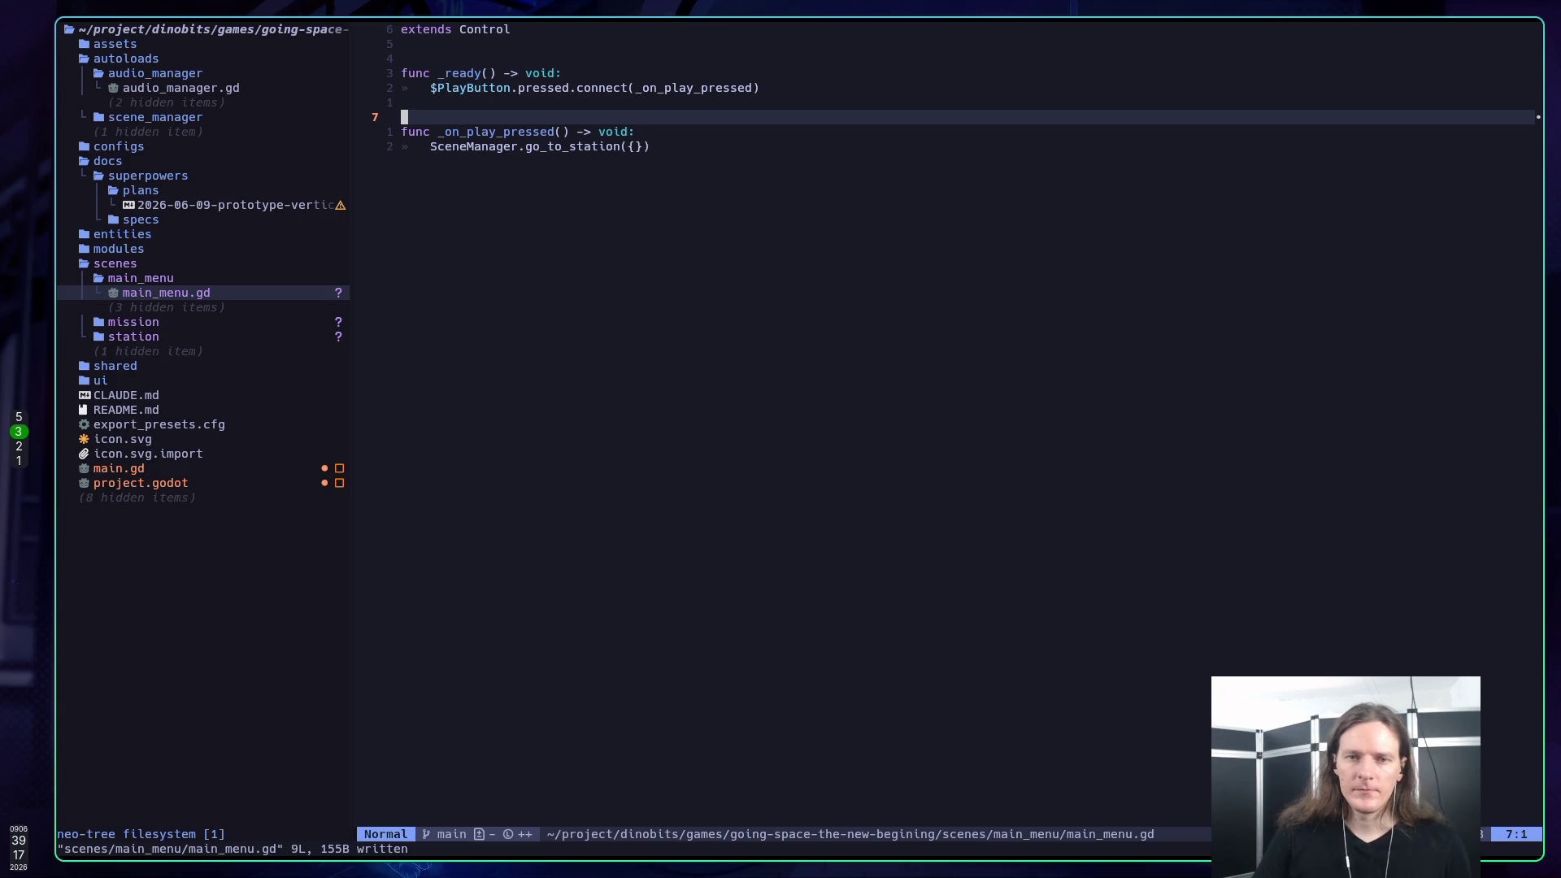
Step: On line 5, replace the $ before PlayButton with % and save main_menu.gd
key("k")
key("k")
key("w")
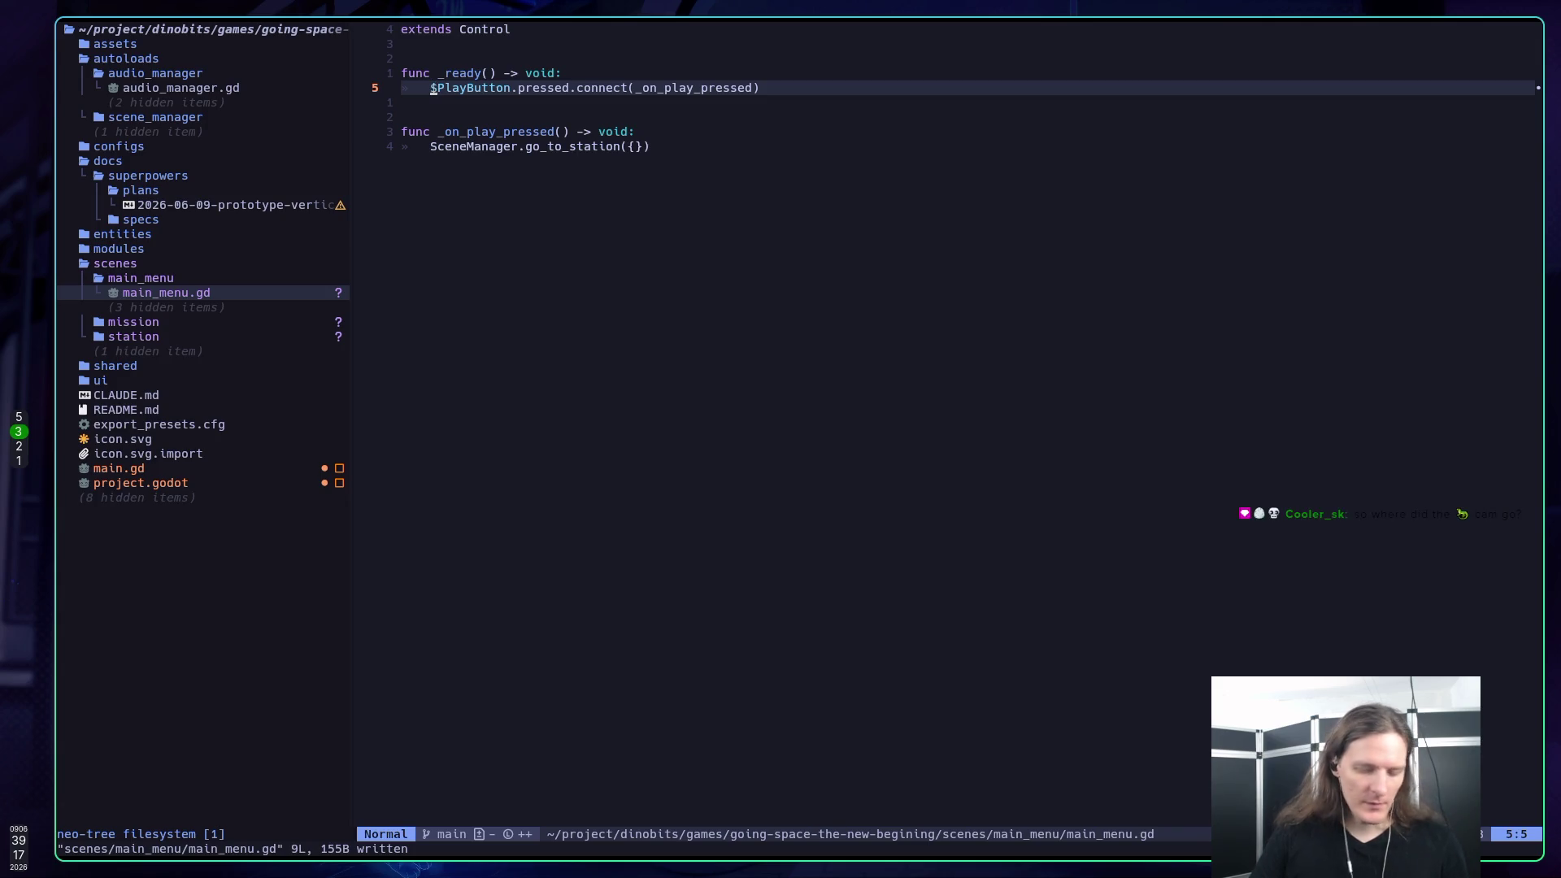
type("r%")
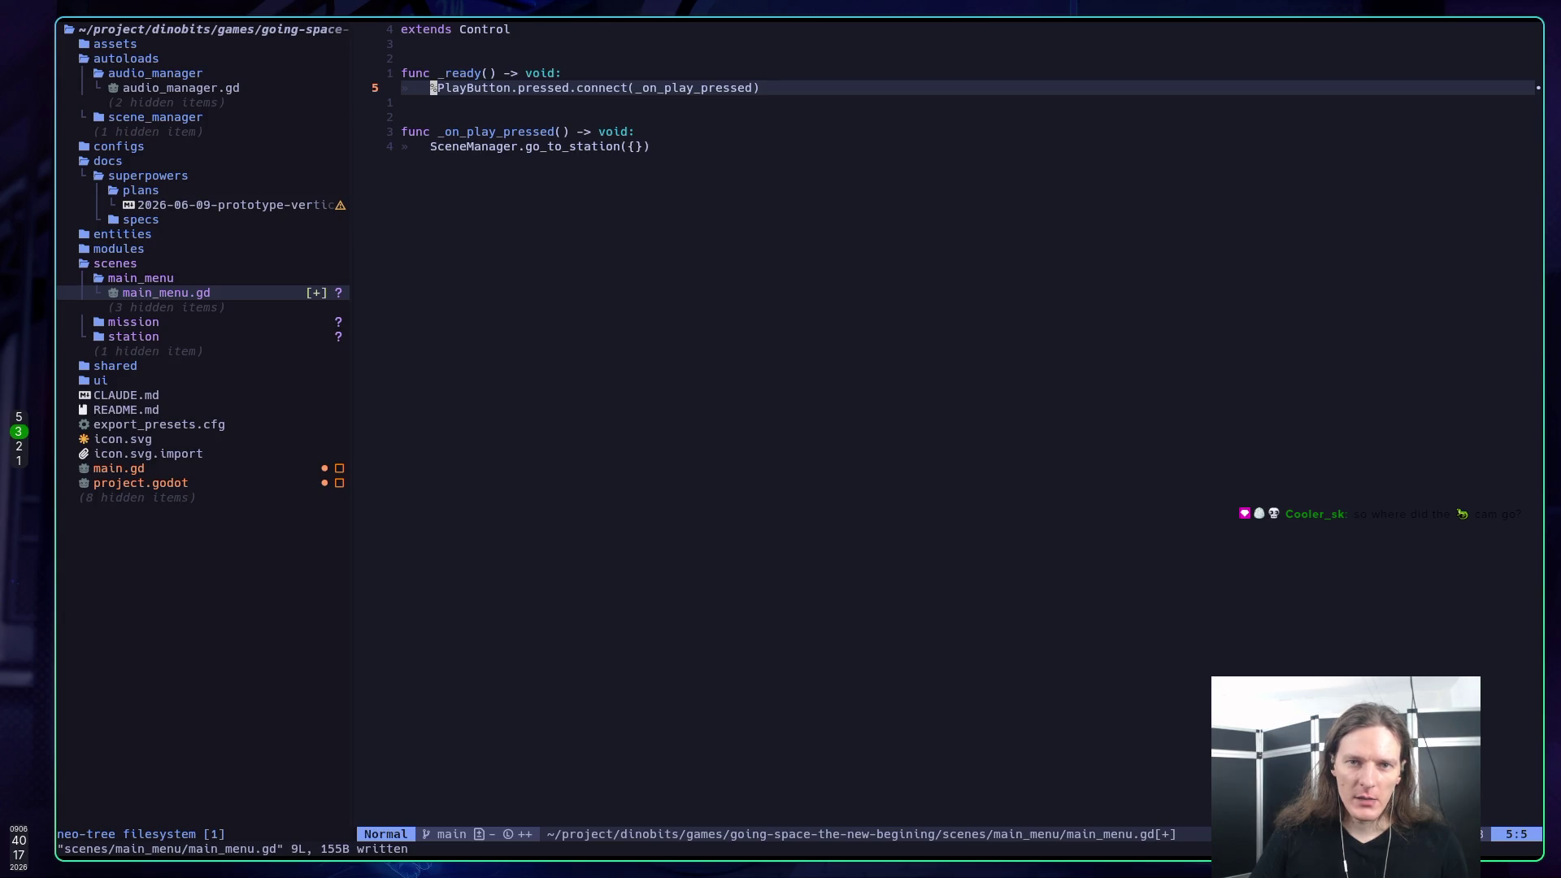
type(":w")
key("Return")
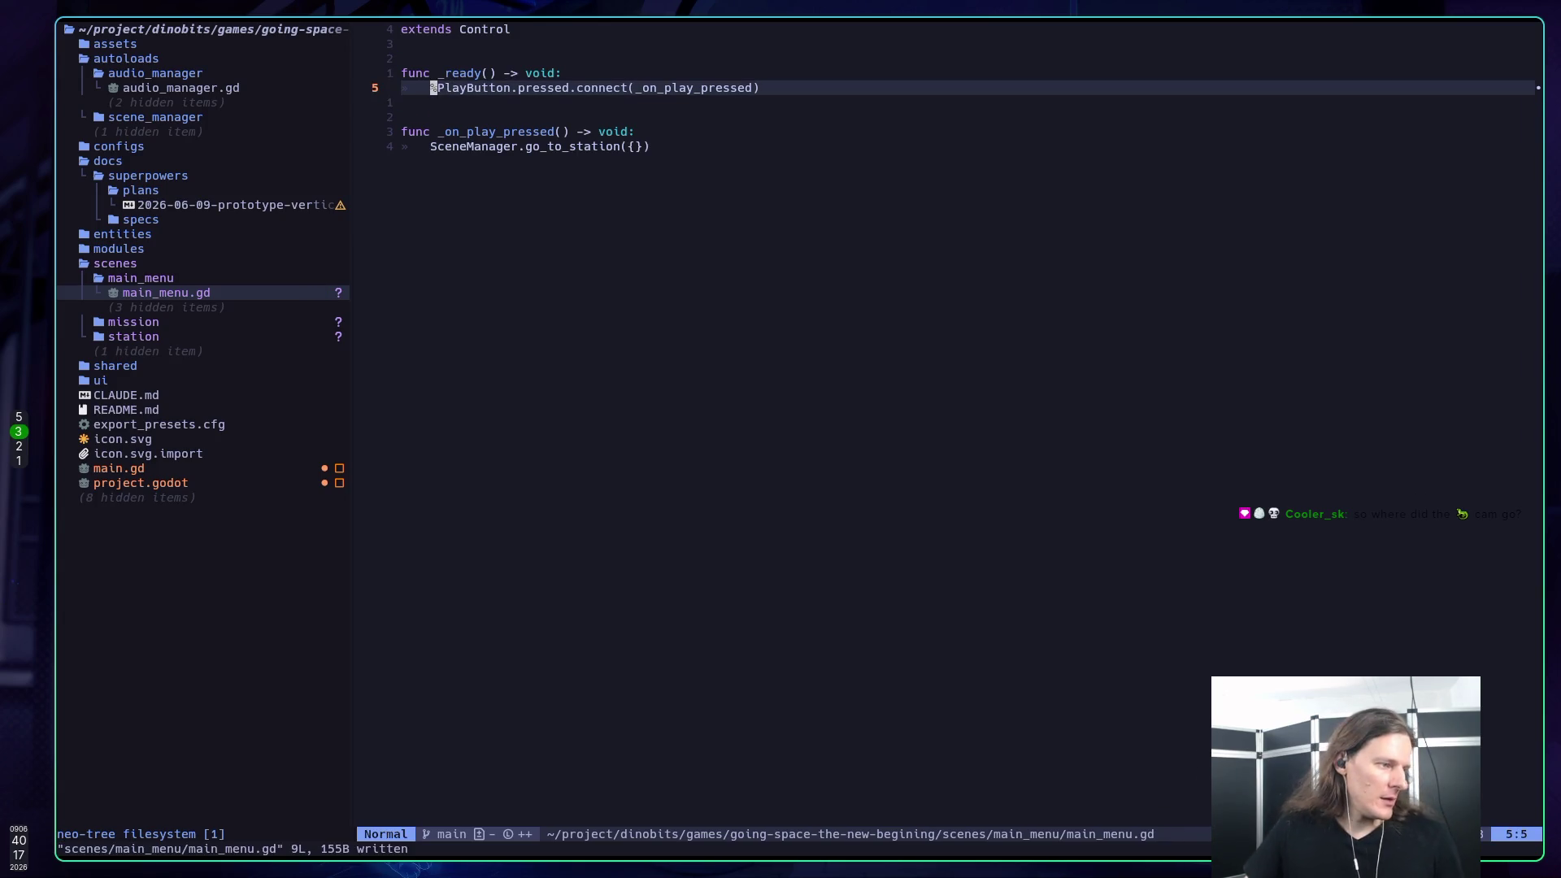